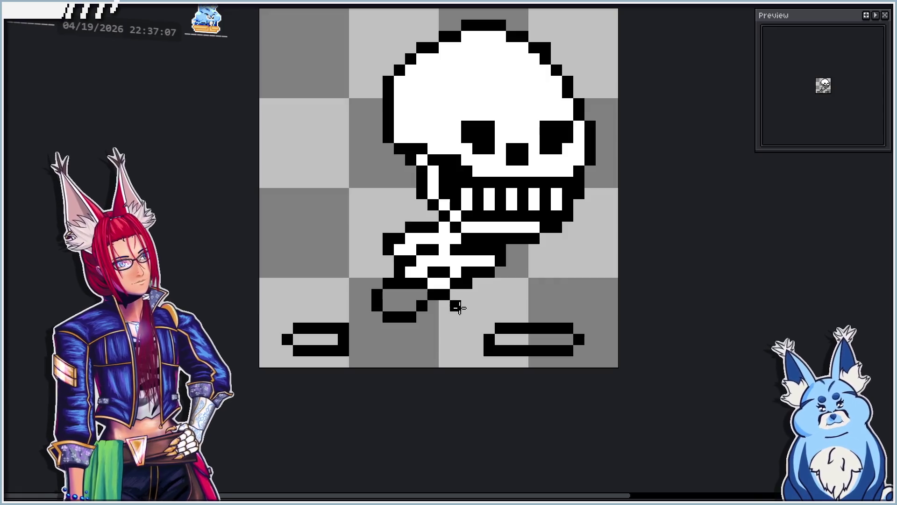
# Draw black outline linking the left leg to its foot, then fill both legs and feet white
pyautogui.moveTo(466, 315); pyautogui.dragTo(489, 317)
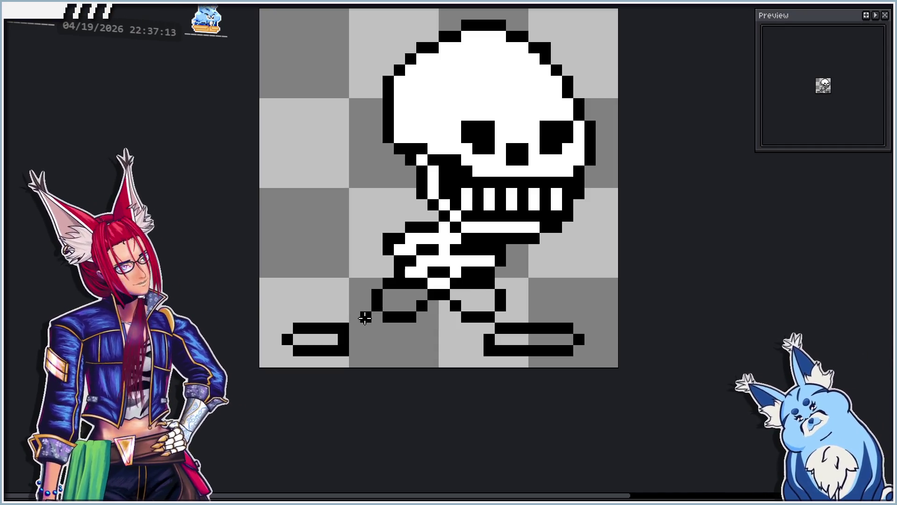
pyautogui.moveTo(365, 317)
pyautogui.mouseDown()
pyautogui.moveTo(353, 320)
pyautogui.moveTo(367, 339)
pyautogui.mouseUp()
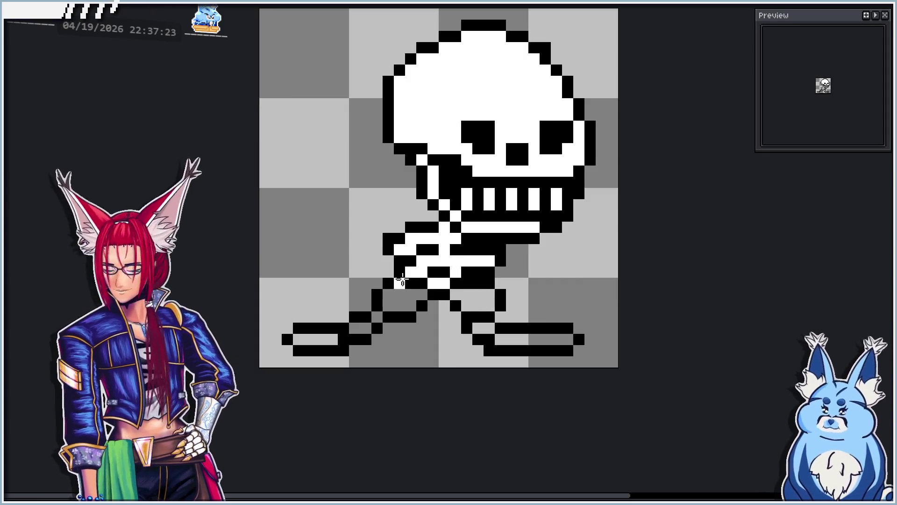
pyautogui.click(327, 339)
pyautogui.click(366, 329)
pyautogui.click(396, 312)
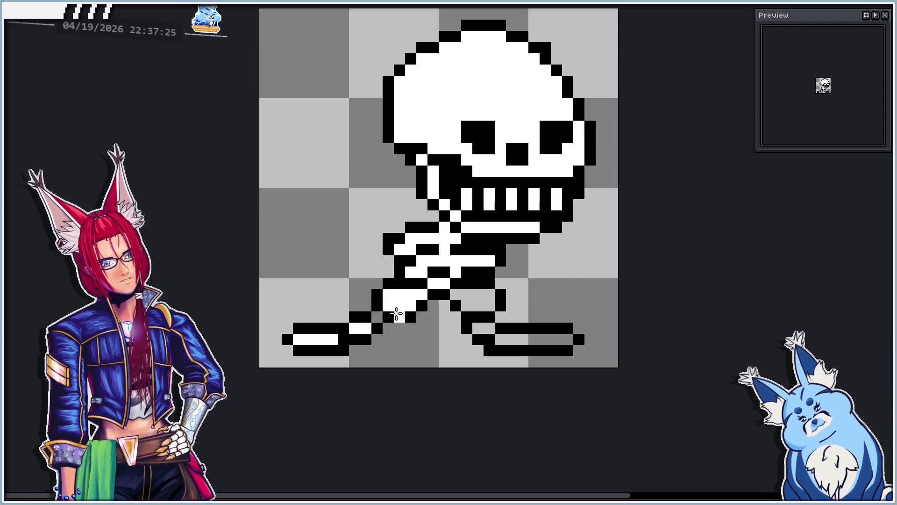
pyautogui.moveTo(486, 294); pyautogui.dragTo(473, 300)
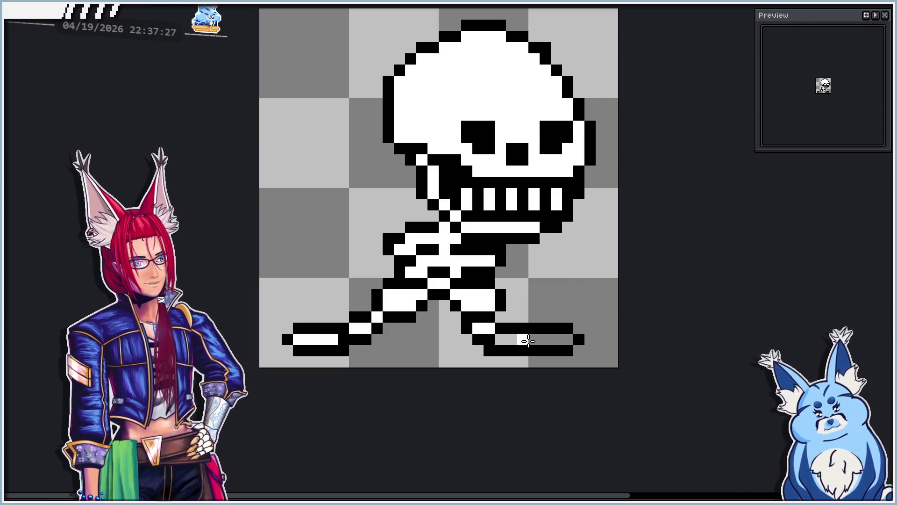
pyautogui.click(528, 340)
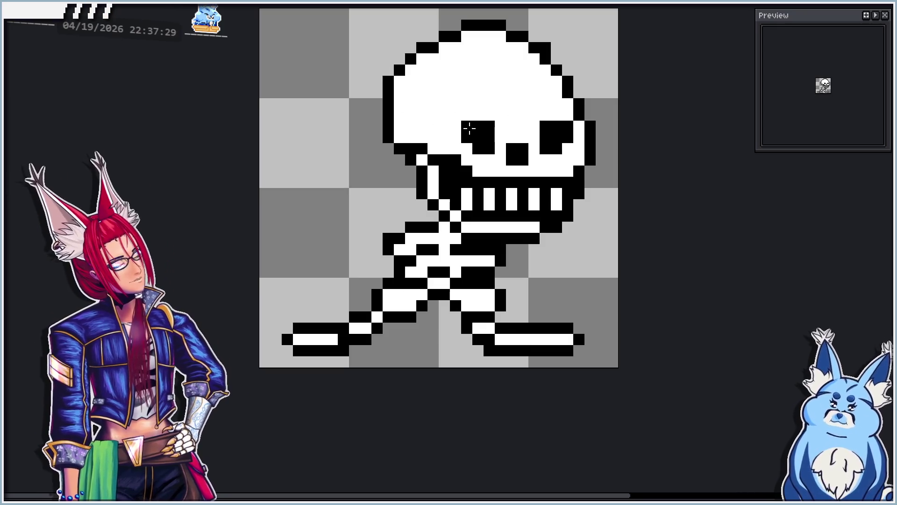
pyautogui.scroll(-2, 470, 128)
pyautogui.scroll(-1, 456, 209)
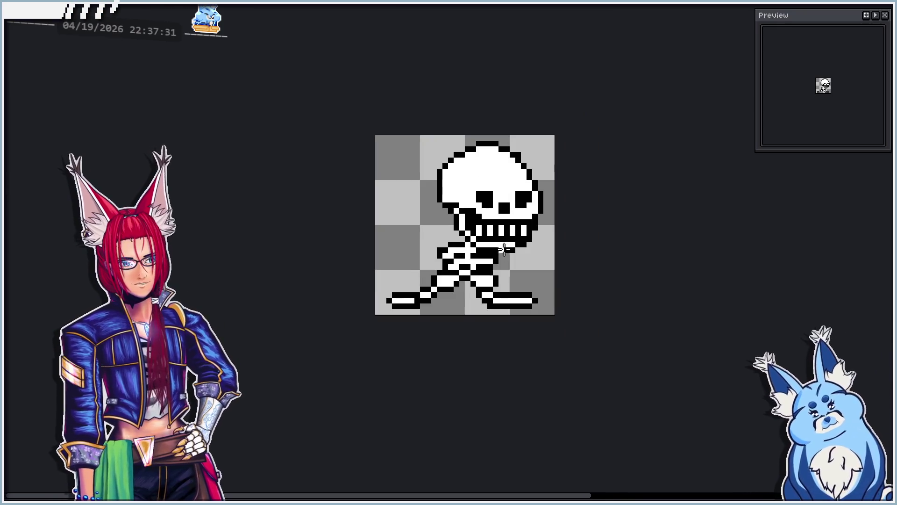
pyautogui.scroll(1, 495, 278)
pyautogui.scroll(1, 495, 287)
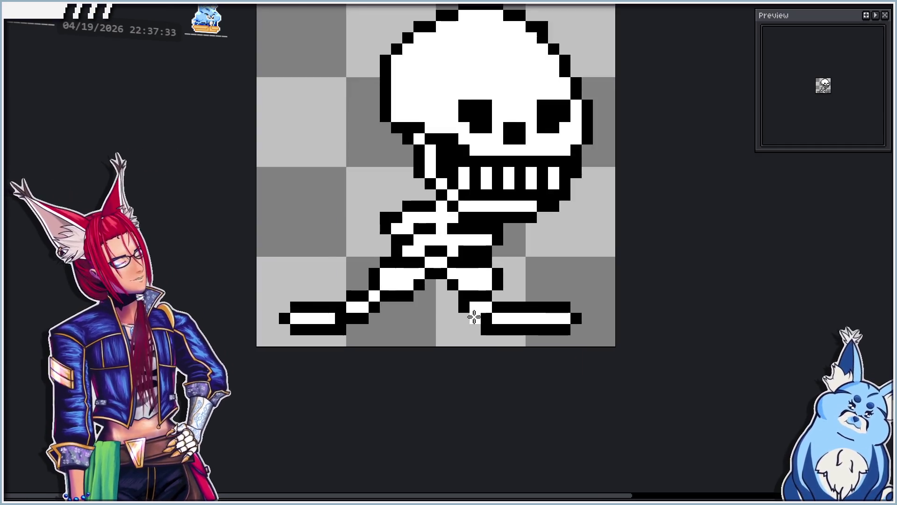
pyautogui.scroll(1, 477, 302)
pyautogui.scroll(-1, 479, 293)
pyautogui.scroll(-1, 479, 293)
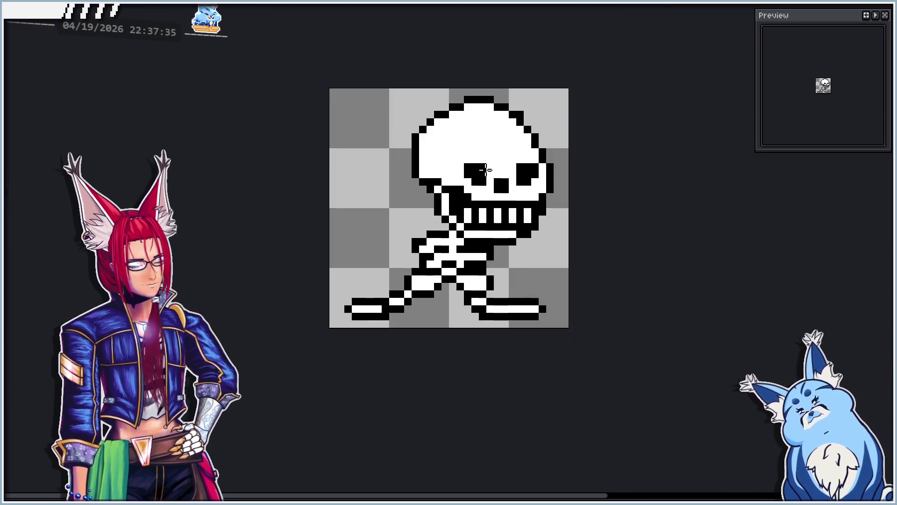
pyautogui.scroll(1, 487, 237)
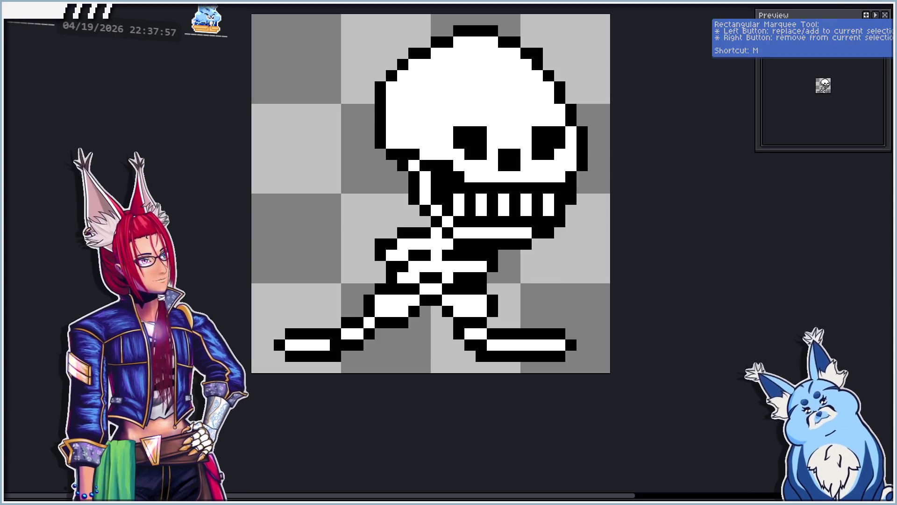
pyautogui.scroll(-1, 262, 347)
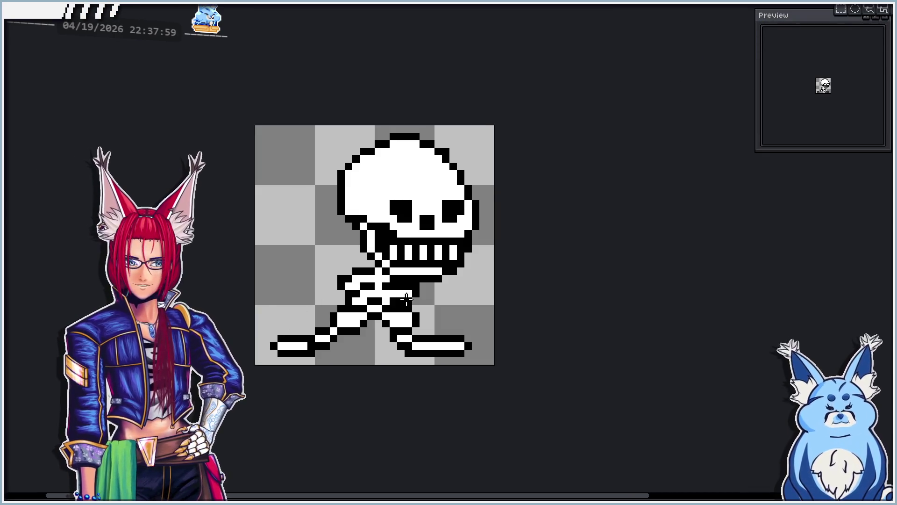
# Select the skeleton's whole left leg and move it upward
pyautogui.scroll(1, 406, 299)
pyautogui.scroll(-1, 392, 334)
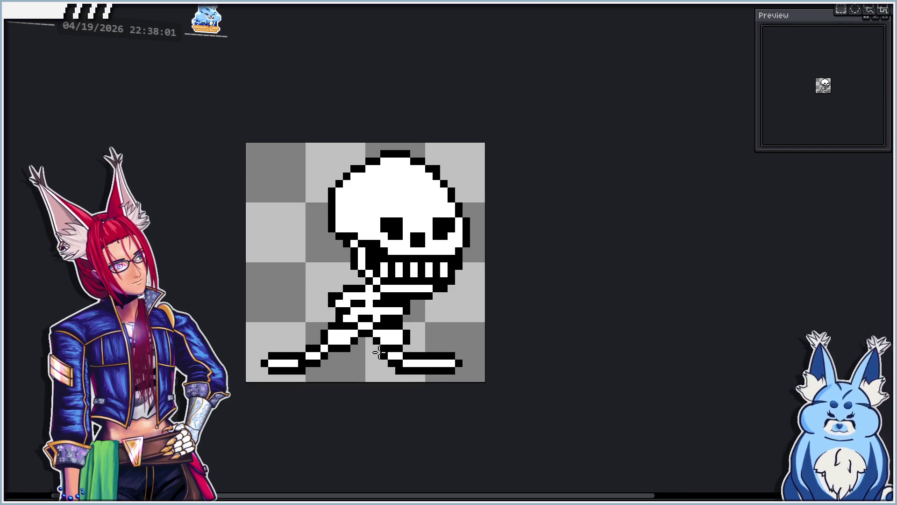
pyautogui.moveTo(393, 335); pyautogui.dragTo(412, 313)
pyautogui.moveTo(285, 293); pyautogui.dragTo(346, 344)
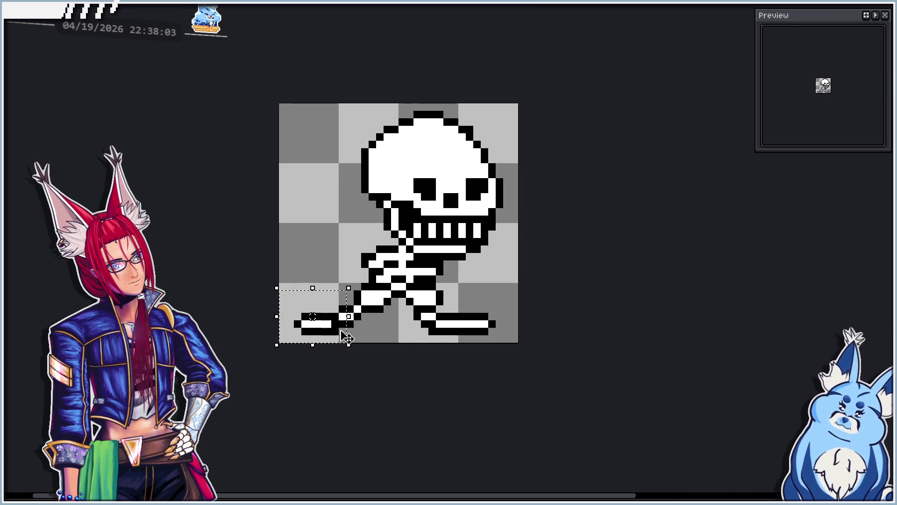
pyautogui.scroll(1, 340, 327)
pyautogui.moveTo(363, 283)
pyautogui.mouseDown()
pyautogui.moveTo(367, 327)
pyautogui.moveTo(381, 240)
pyautogui.moveTo(401, 275)
pyautogui.moveTo(416, 260)
pyautogui.moveTo(420, 295)
pyautogui.mouseUp()
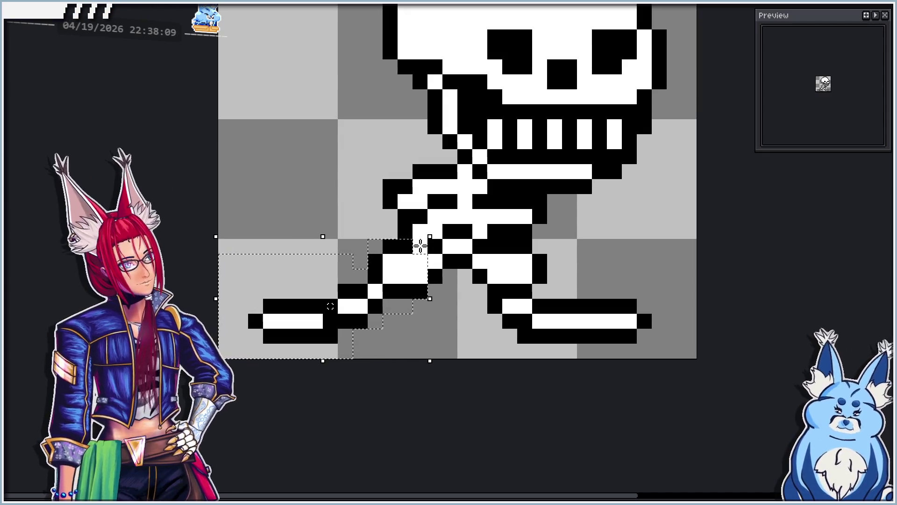
pyautogui.click(306, 326)
pyautogui.moveTo(306, 326); pyautogui.dragTo(301, 312)
pyautogui.press('u')
# Lift the left foot up one pixel and deselect
pyautogui.moveTo(212, 211)
pyautogui.mouseDown()
pyautogui.moveTo(294, 310)
pyautogui.moveTo(371, 341)
pyautogui.moveTo(341, 294)
pyautogui.mouseUp()
pyautogui.moveTo(215, 221)
pyautogui.mouseDown()
pyautogui.moveTo(341, 331)
pyautogui.moveTo(318, 305)
pyautogui.mouseUp()
pyautogui.hotkey('ctrl', 'd')
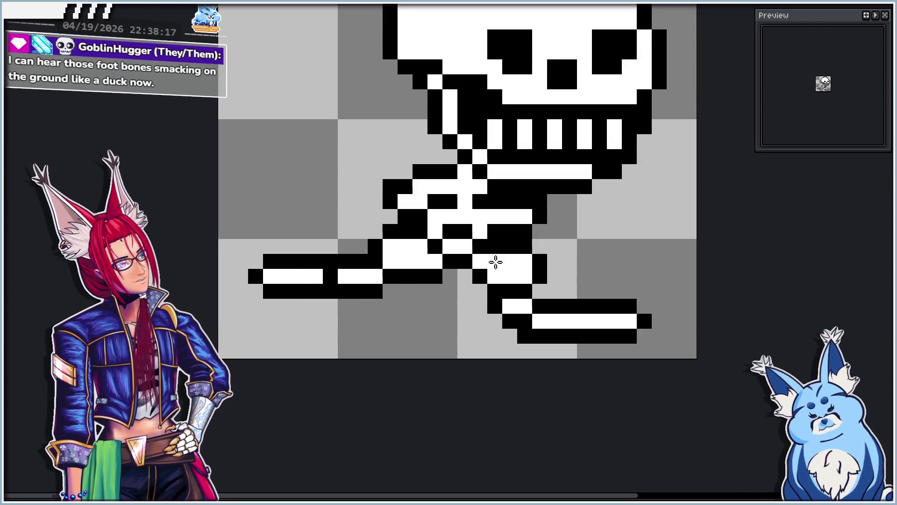
pyautogui.scroll(-1, 495, 263)
pyautogui.scroll(-1, 389, 288)
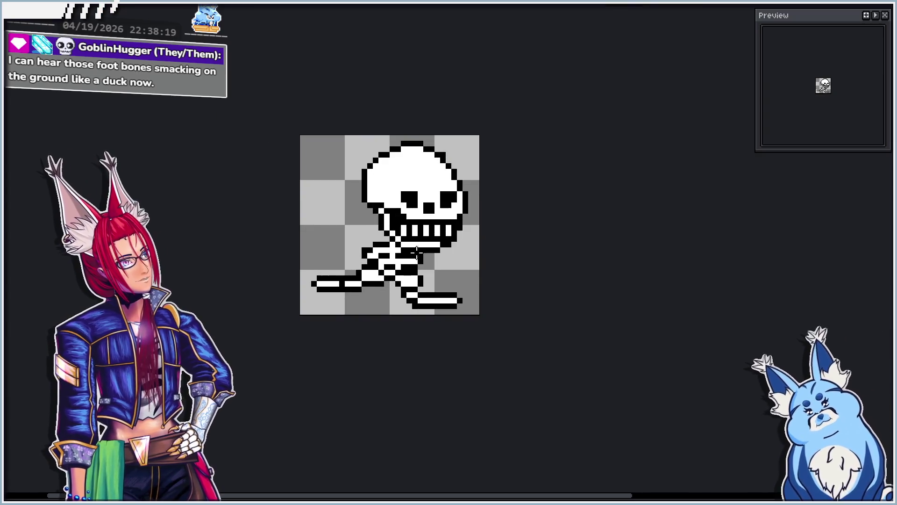
# Nudge the raised left foot two pixels right, toward the body
pyautogui.scroll(1, 416, 253)
pyautogui.moveTo(418, 254); pyautogui.dragTo(462, 248)
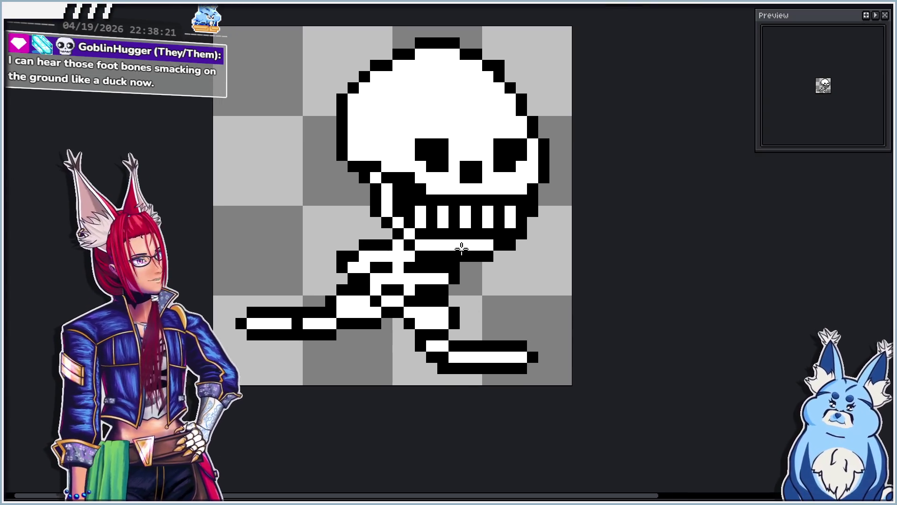
pyautogui.moveTo(225, 283); pyautogui.dragTo(317, 354)
pyautogui.press('Right')
pyautogui.click(423, 302)
pyautogui.moveTo(225, 273); pyautogui.dragTo(349, 364)
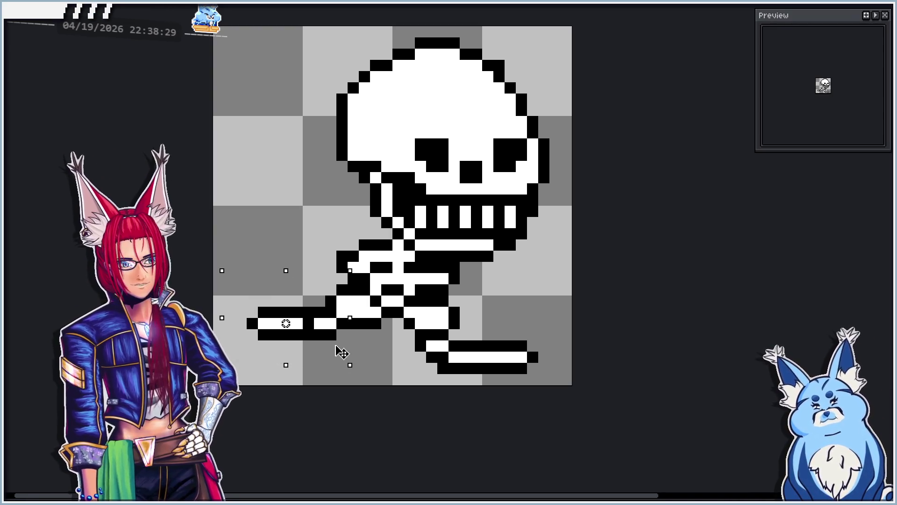
pyautogui.press('Right')
pyautogui.click(475, 321)
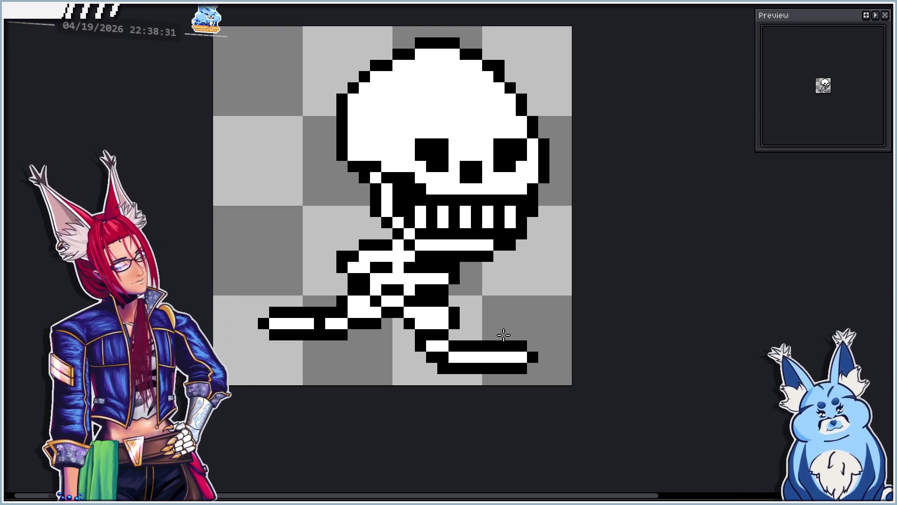
# Move the skull and upper body, nudging them one pixel down and one left
pyautogui.moveTo(187, 55); pyautogui.dragTo(415, 352)
pyautogui.moveTo(224, 59); pyautogui.dragTo(430, 356)
pyautogui.moveTo(514, 126)
pyautogui.mouseDown()
pyautogui.moveTo(528, 196)
pyautogui.moveTo(514, 298)
pyautogui.moveTo(507, 277)
pyautogui.moveTo(522, 274)
pyautogui.mouseUp()
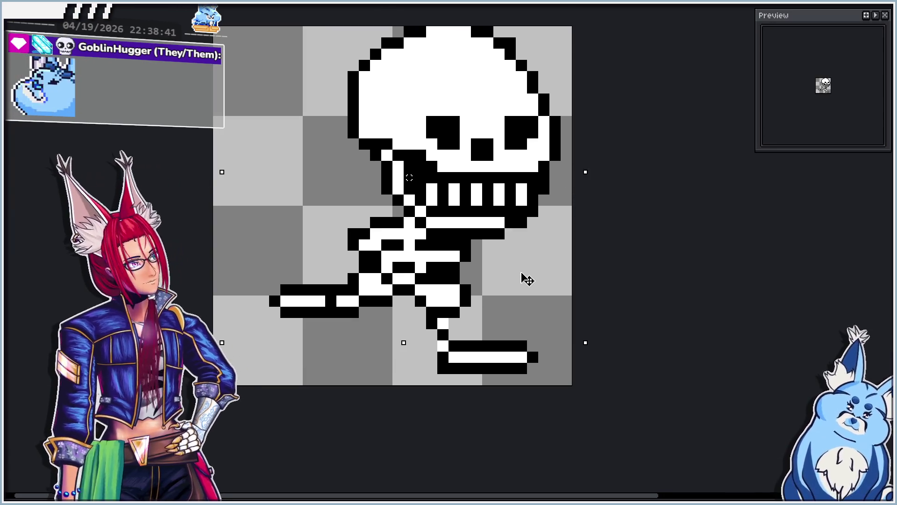
pyautogui.press('Down')
pyautogui.press('Left')
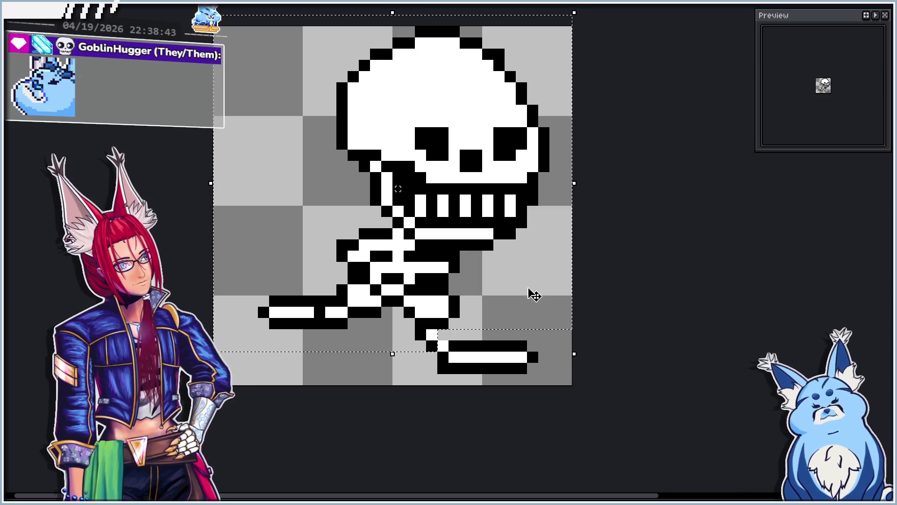
pyautogui.hotkey('ctrl', 'd')
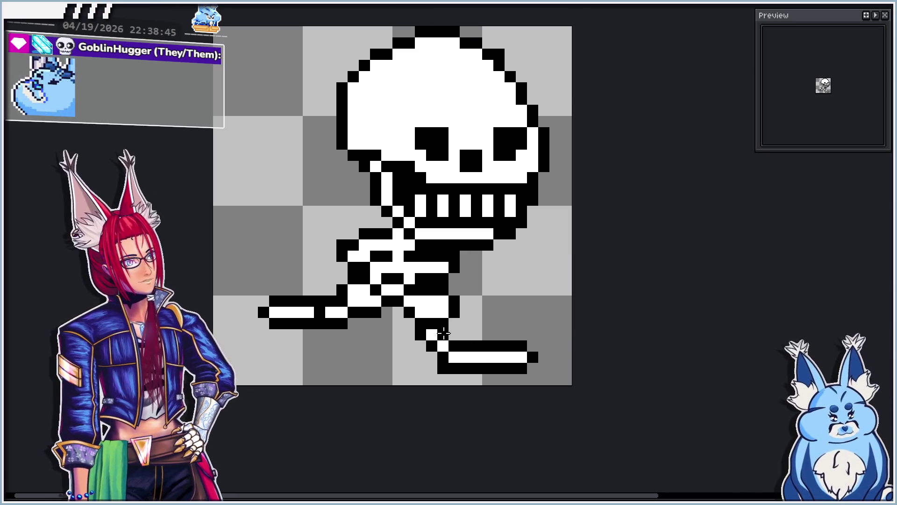
pyautogui.hotkey('ctrl', 'z')
pyautogui.hotkey('ctrl', 'y')
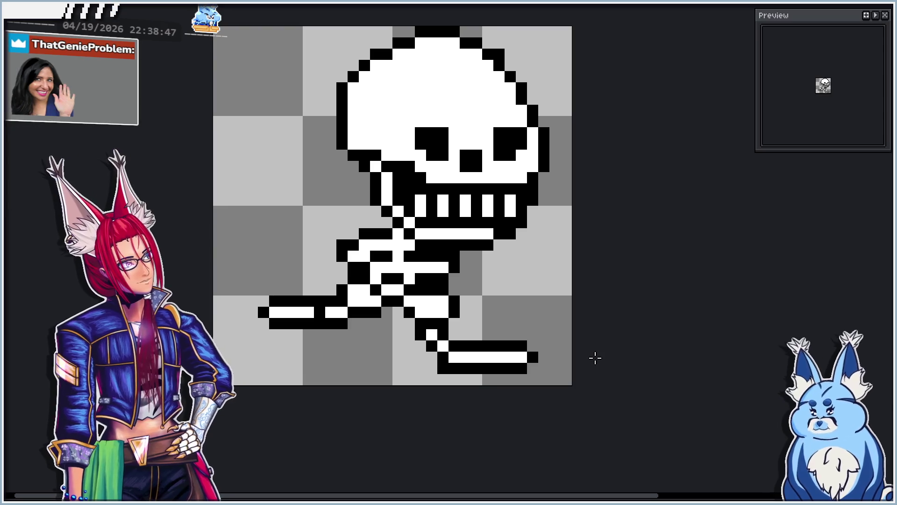
pyautogui.scroll(-2, 508, 280)
# Add a single black pixel to the skeleton's outline
pyautogui.scroll(3, 426, 229)
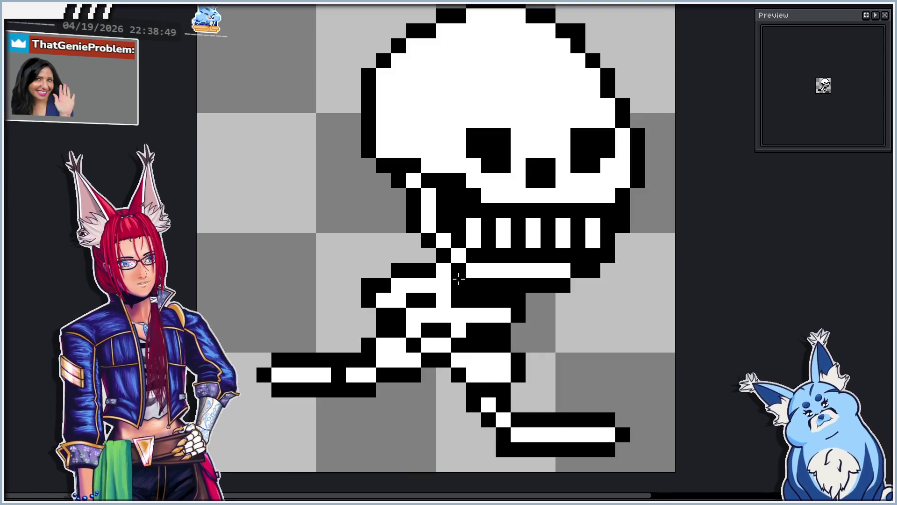
pyautogui.scroll(-1, 450, 270)
pyautogui.moveTo(460, 293); pyautogui.dragTo(428, 272)
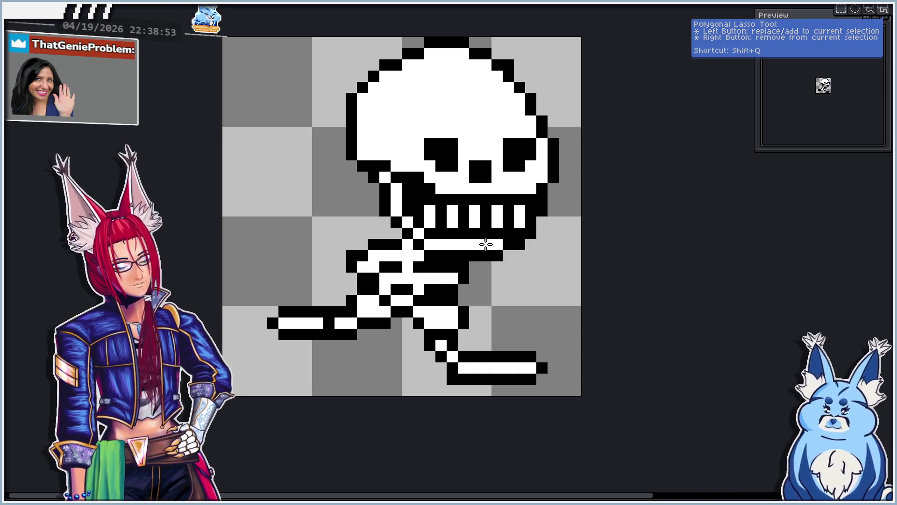
pyautogui.click(238, 267)
# Shift the spine, ribs and legs up one pixel, closer to the skull
pyautogui.press('m')
pyautogui.moveTo(232, 259)
pyautogui.mouseDown()
pyautogui.moveTo(450, 363)
pyautogui.moveTo(376, 248)
pyautogui.moveTo(335, 216)
pyautogui.mouseUp()
pyautogui.moveTo(545, 263); pyautogui.dragTo(361, 216)
pyautogui.hotkey('ctrl', 'z')
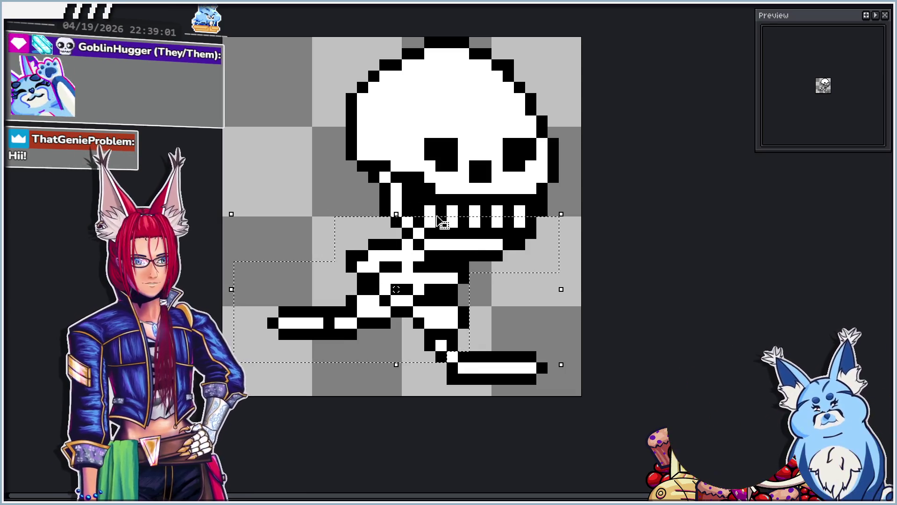
pyautogui.keyDown('shift'); pyautogui.click(385, 211); pyautogui.keyUp('shift')
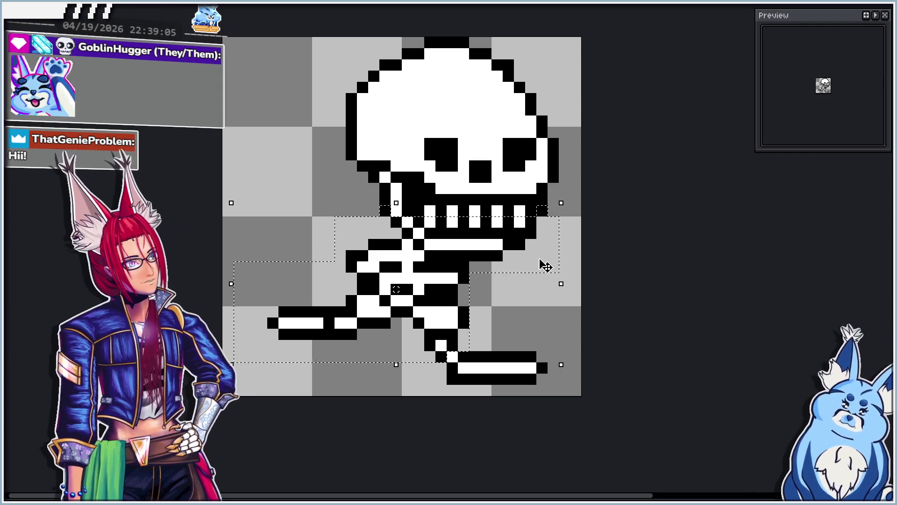
pyautogui.press('Up')
pyautogui.hotkey('ctrl', 'd')
pyautogui.press('b')
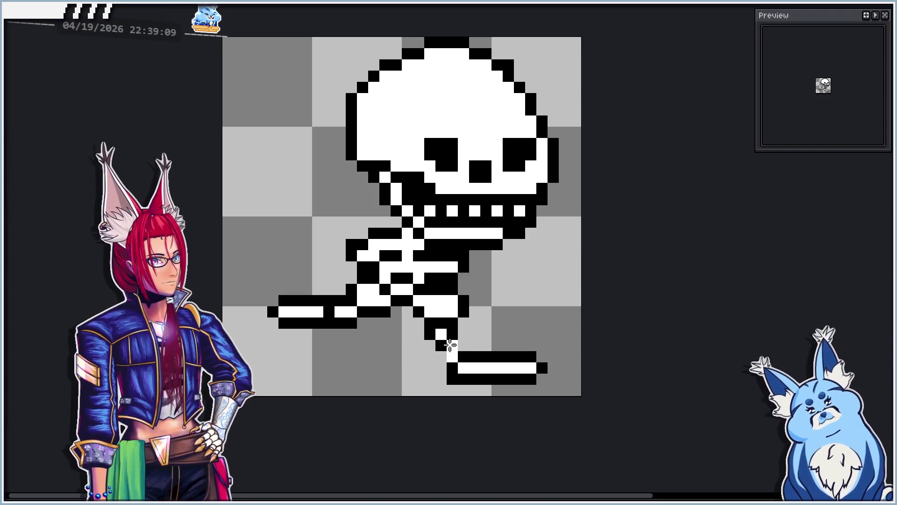
# Reposition the lower-right foot so it sits tight under its shin bone
pyautogui.scroll(-1, 428, 306)
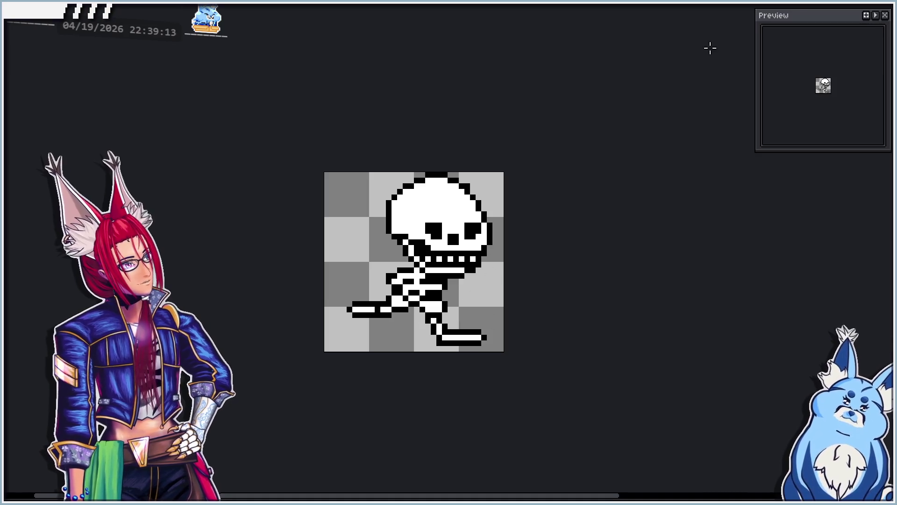
pyautogui.scroll(1, 491, 344)
pyautogui.scroll(1, 503, 321)
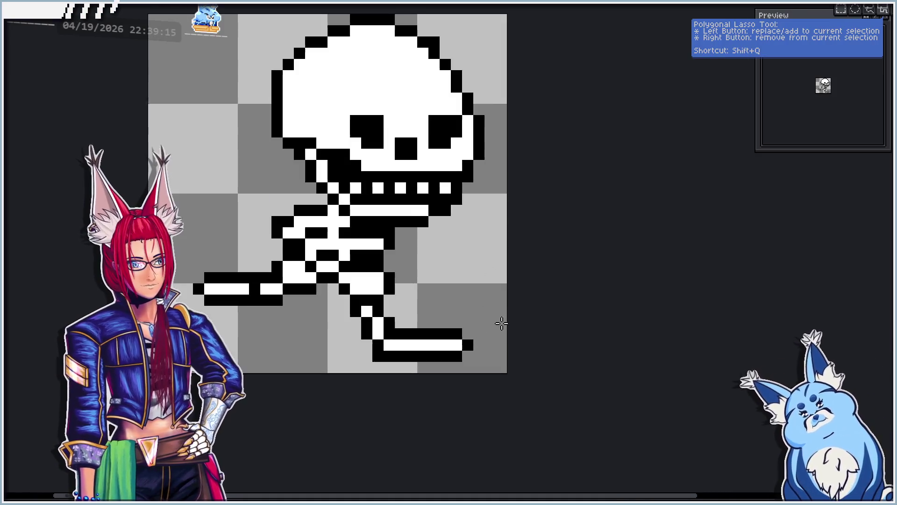
pyautogui.hotkey('ctrl', 'z')
pyautogui.hotkey('ctrl', 'z')
pyautogui.hotkey('ctrl', 'z')
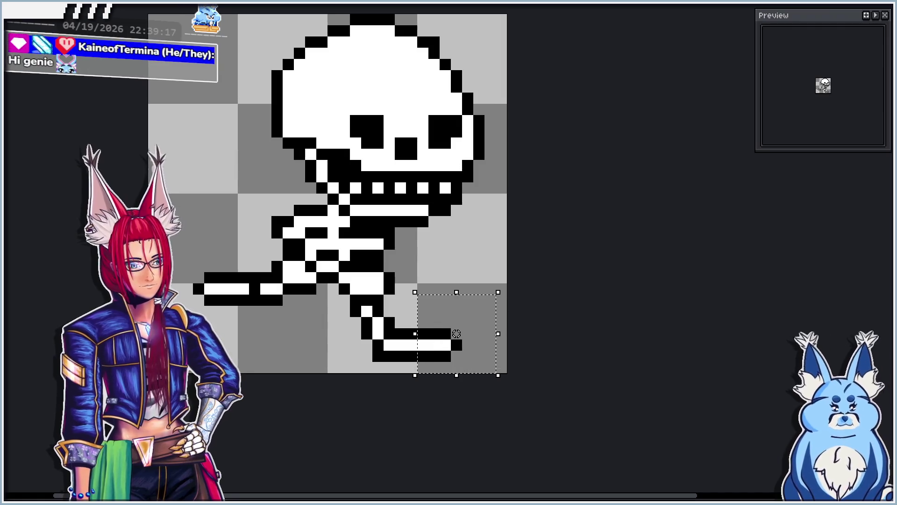
pyautogui.scroll(-1, 501, 279)
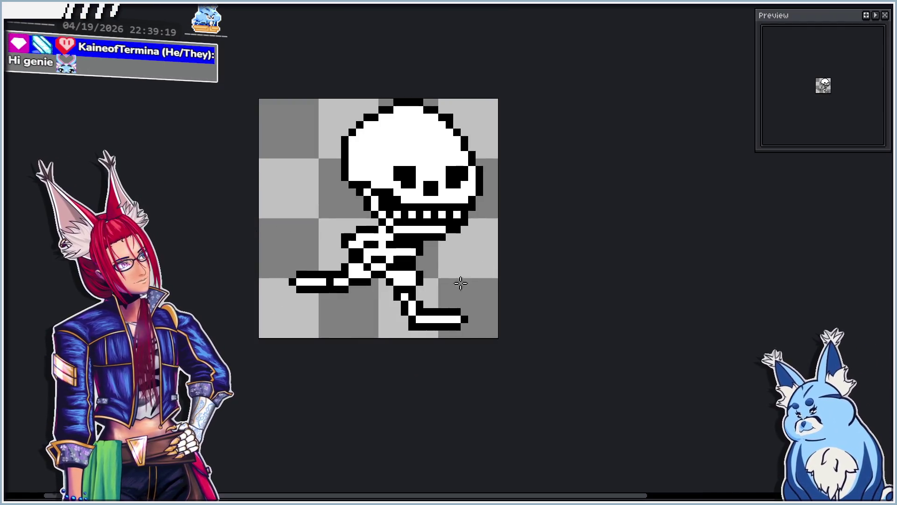
pyautogui.scroll(1, 482, 297)
pyautogui.hotkey('ctrl', 'y')
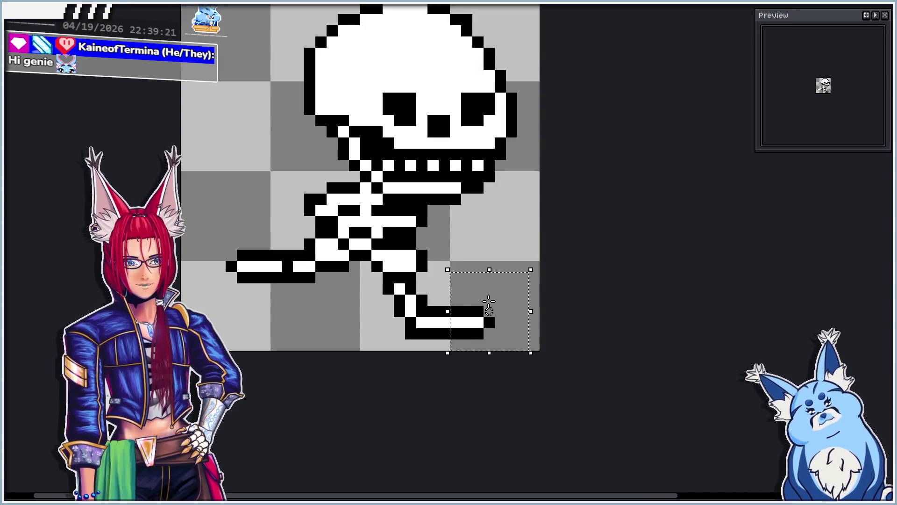
pyautogui.press('Right')
pyautogui.hotkey('ctrl', 'd')
pyautogui.moveTo(410, 311); pyautogui.dragTo(538, 351)
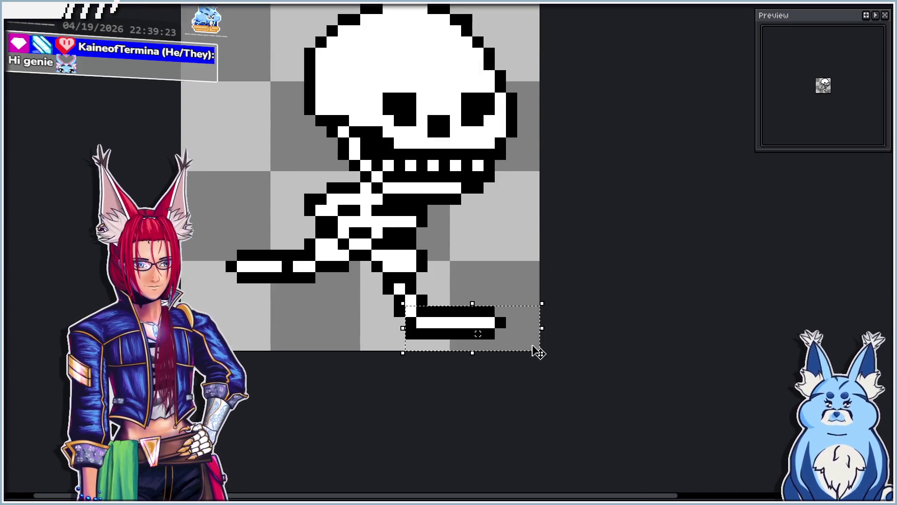
pyautogui.press('Left')
pyautogui.hotkey('ctrl', 'd')
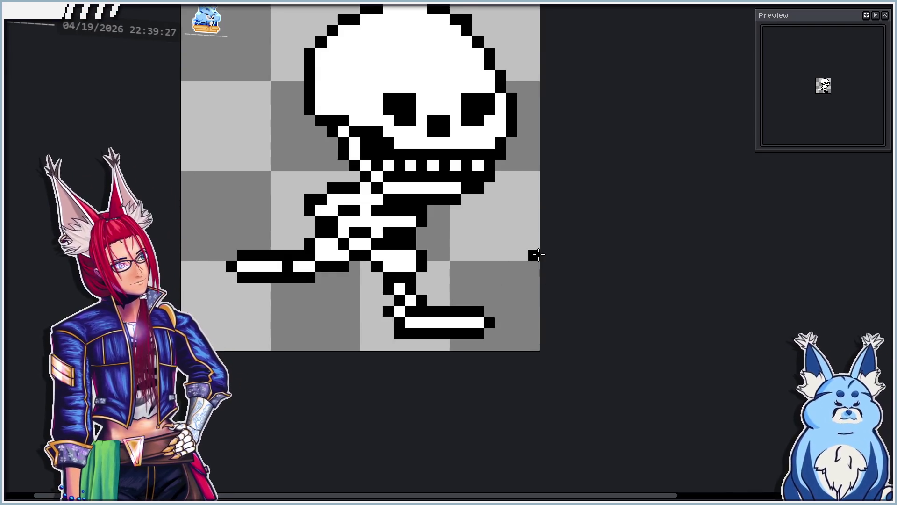
pyautogui.scroll(-1, 434, 257)
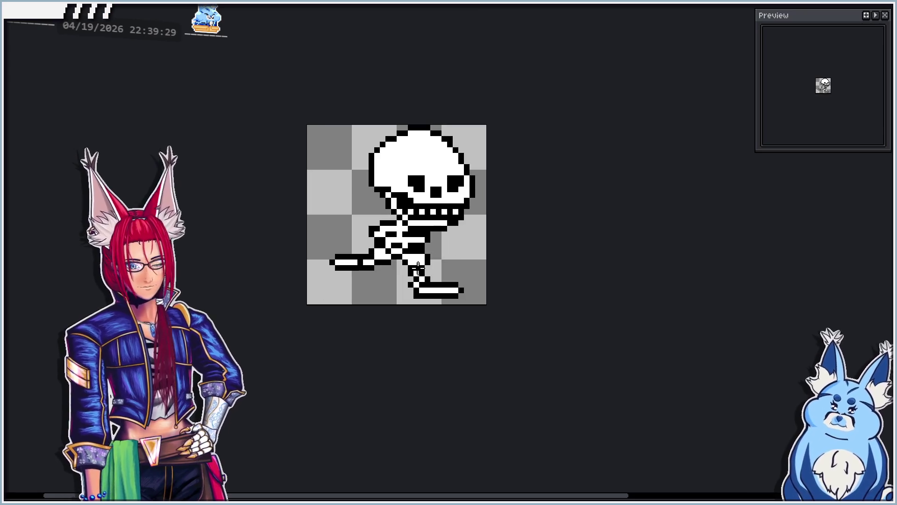
pyautogui.scroll(2, 368, 281)
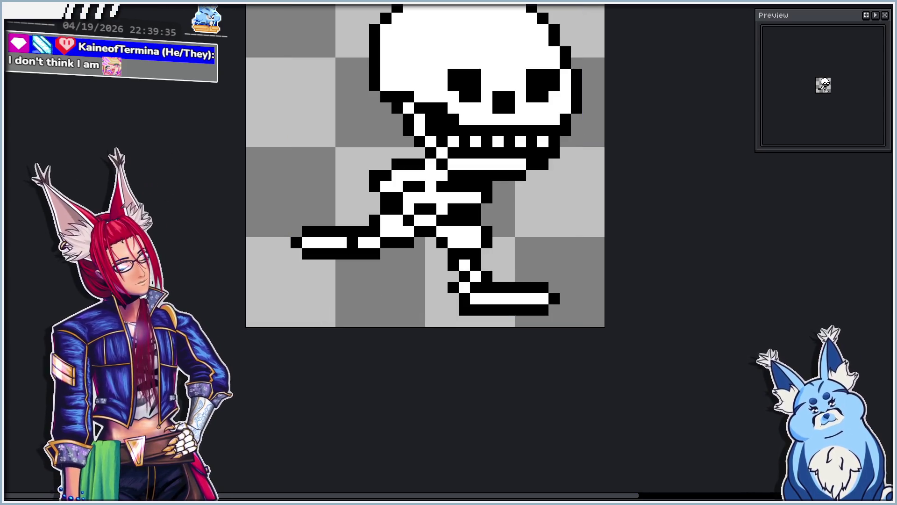
pyautogui.press('Right')
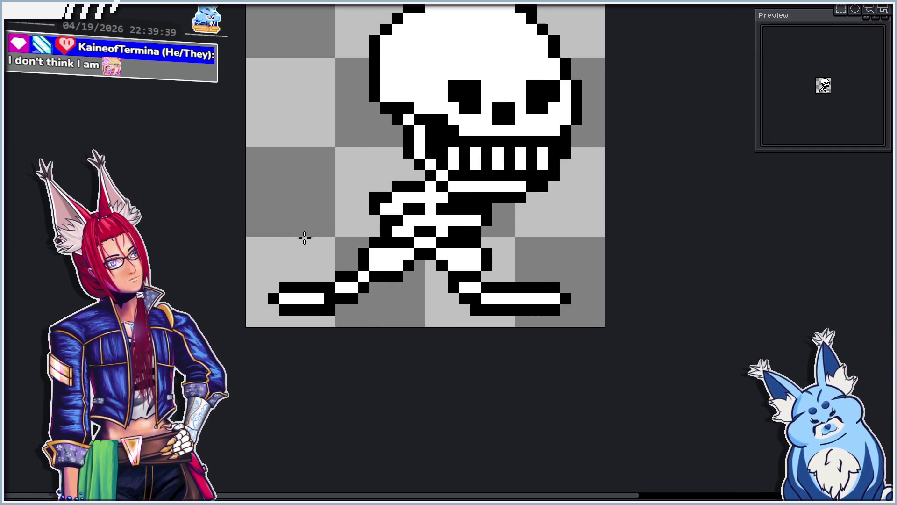
pyautogui.press('Right')
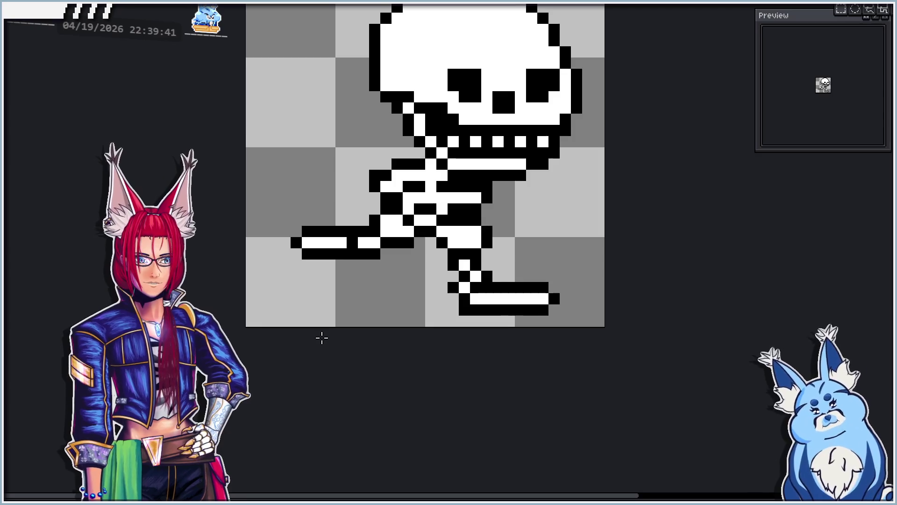
pyautogui.press('Left')
pyautogui.moveTo(441, 257)
pyautogui.mouseDown()
pyautogui.moveTo(565, 310)
pyautogui.moveTo(588, 309)
pyautogui.mouseUp()
# Nudge the right leg and foot in the wide-stride frame, undoing a stray rectangle
pyautogui.hotkey('ctrl', 'z')
pyautogui.hotkey('ctrl', 'z')
pyautogui.hotkey('ctrl', 'z')
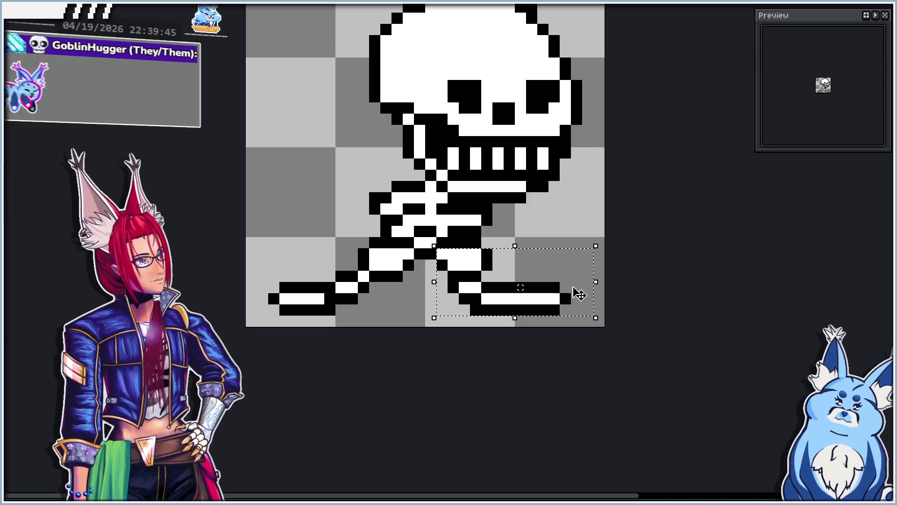
pyautogui.press('Left')
pyautogui.hotkey('ctrl', 'd')
pyautogui.moveTo(446, 280)
pyautogui.mouseDown()
pyautogui.moveTo(587, 308)
pyautogui.moveTo(593, 319)
pyautogui.mouseUp()
pyautogui.press('Left')
pyautogui.press('Left')
pyautogui.hotkey('ctrl', 'd')
pyautogui.press('u')
pyautogui.moveTo(252, 243)
pyautogui.mouseDown()
pyautogui.moveTo(365, 318)
pyautogui.moveTo(351, 315)
pyautogui.moveTo(356, 320)
pyautogui.mouseUp()
pyautogui.press('Escape')
pyautogui.hotkey('ctrl', 'z')
pyautogui.hotkey('ctrl', 'z')
pyautogui.hotkey('ctrl', 'z')
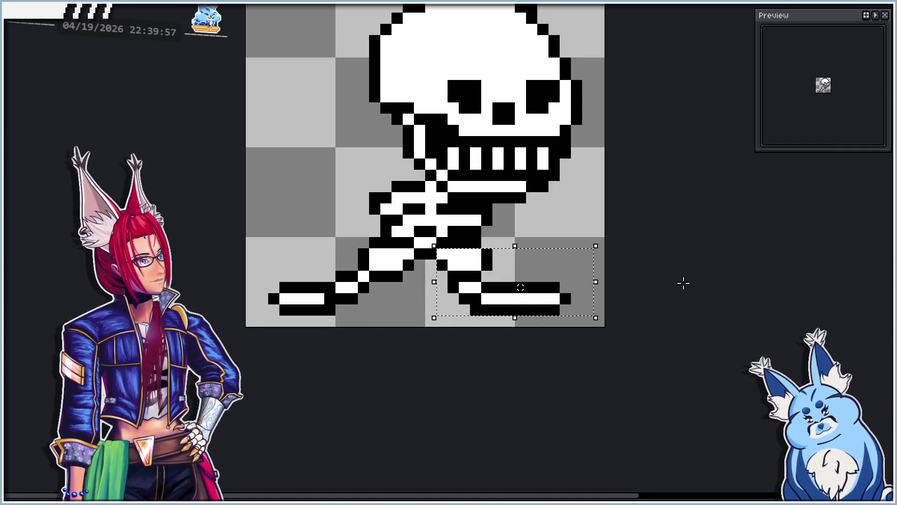
pyautogui.hotkey('ctrl', 'd')
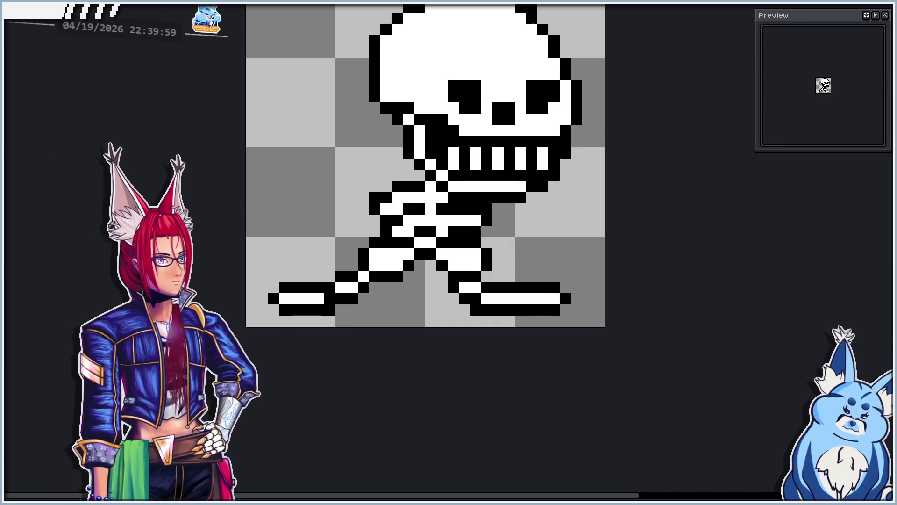
# Step through the next three animation frames
pyautogui.press('Right')
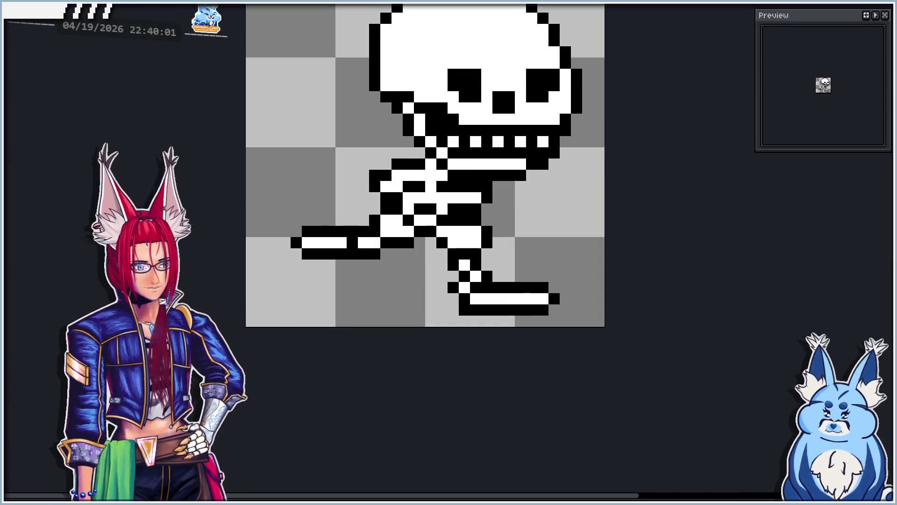
pyautogui.press('Right')
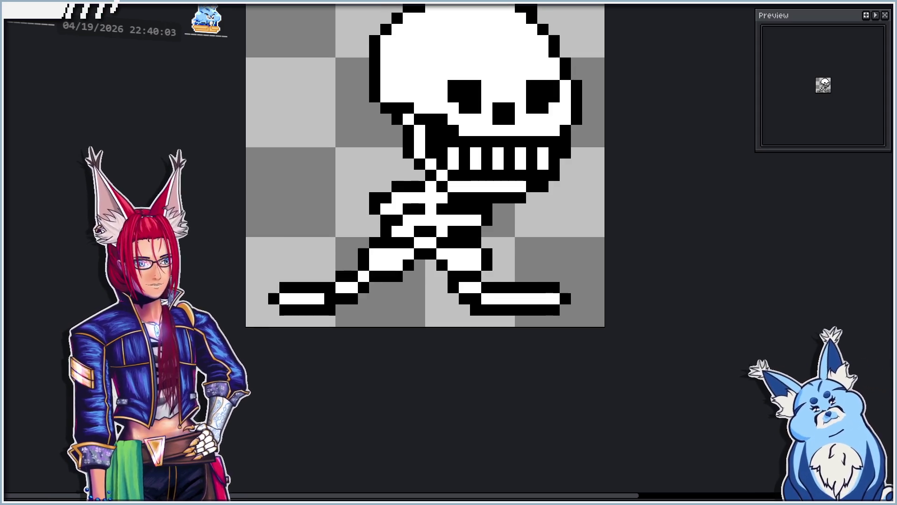
pyautogui.press('Right')
pyautogui.scroll(-1, 290, 436)
pyautogui.scroll(1, 352, 179)
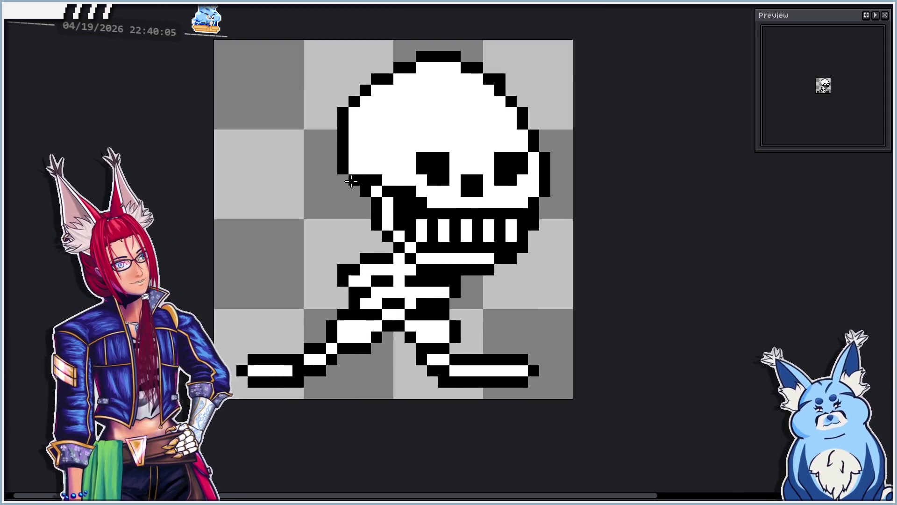
# Shift the whole skeleton one pixel up and one pixel left
pyautogui.moveTo(274, 66)
pyautogui.mouseDown()
pyautogui.moveTo(563, 256)
pyautogui.moveTo(575, 345)
pyautogui.mouseUp()
pyautogui.press('Right')
pyautogui.press('Left')
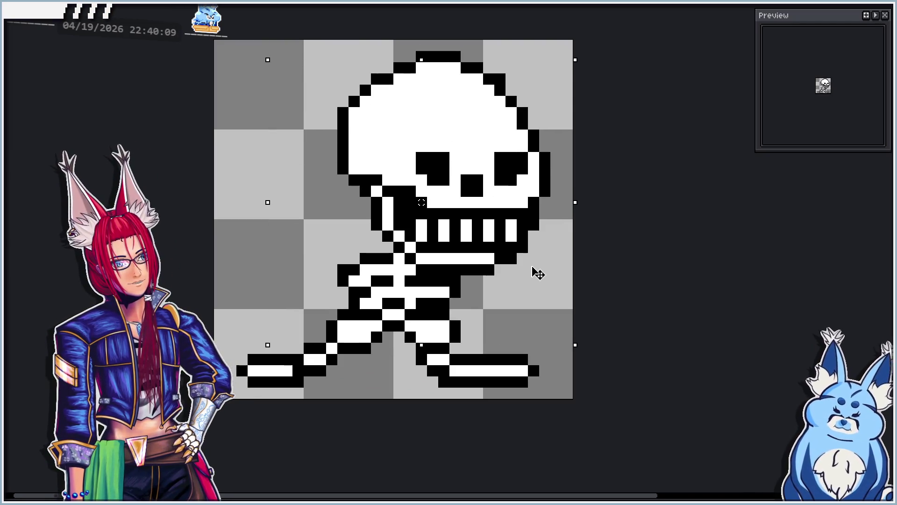
pyautogui.moveTo(392, 100); pyautogui.dragTo(494, 84)
pyautogui.hotkey('ctrl', 'z')
pyautogui.press('Up')
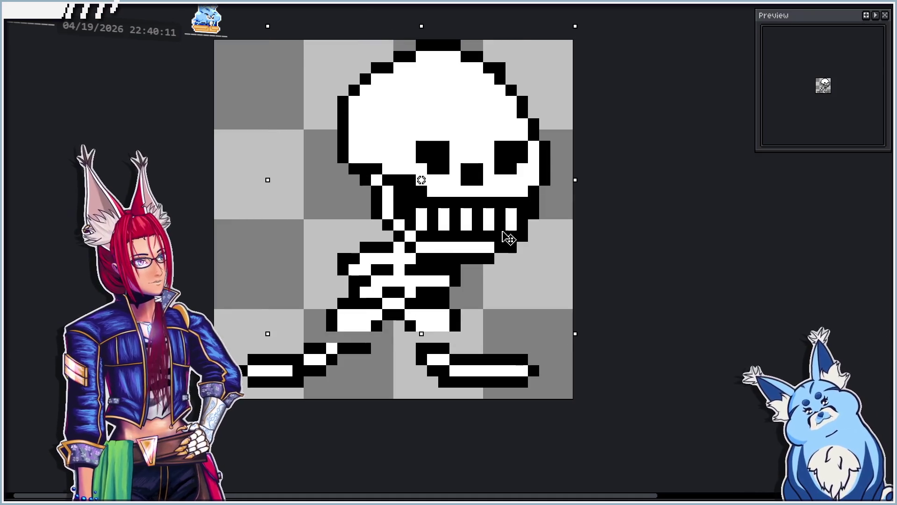
pyautogui.press('Left')
pyautogui.hotkey('ctrl', 'd')
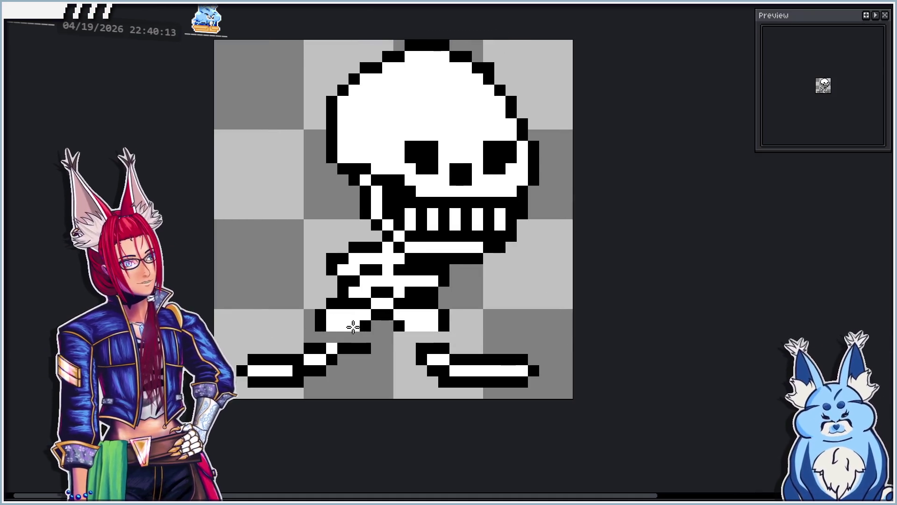
# Raise the lower body one pixel and shift the upper body one pixel left
pyautogui.moveTo(301, 344)
pyautogui.mouseDown()
pyautogui.moveTo(365, 327)
pyautogui.moveTo(551, 234)
pyautogui.moveTo(552, 217)
pyautogui.mouseUp()
pyautogui.moveTo(507, 296); pyautogui.dragTo(506, 285)
pyautogui.hotkey('ctrl', 'd')
pyautogui.moveTo(290, 36)
pyautogui.mouseDown()
pyautogui.moveTo(517, 180)
pyautogui.moveTo(584, 322)
pyautogui.mouseUp()
pyautogui.moveTo(559, 259); pyautogui.dragTo(546, 257)
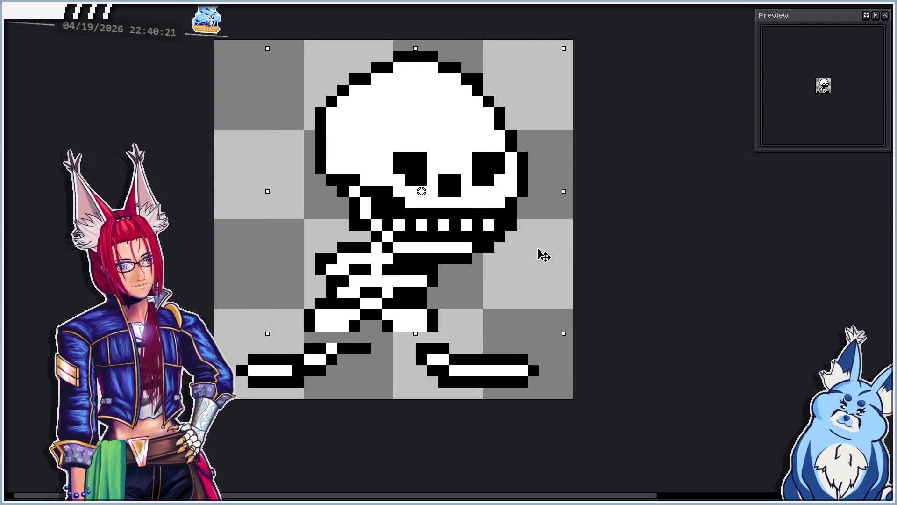
pyautogui.hotkey('ctrl', 'd')
# Raise the right foot two pixels; move the lower-left foot one pixel right and up
pyautogui.scroll(-1, 513, 279)
pyautogui.scroll(1, 540, 385)
pyautogui.moveTo(394, 294)
pyautogui.mouseDown()
pyautogui.moveTo(553, 355)
pyautogui.moveTo(527, 341)
pyautogui.moveTo(521, 324)
pyautogui.moveTo(532, 327)
pyautogui.mouseUp()
pyautogui.hotkey('ctrl', 'd')
pyautogui.moveTo(195, 292)
pyautogui.mouseDown()
pyautogui.moveTo(281, 337)
pyautogui.moveTo(363, 348)
pyautogui.moveTo(352, 341)
pyautogui.mouseUp()
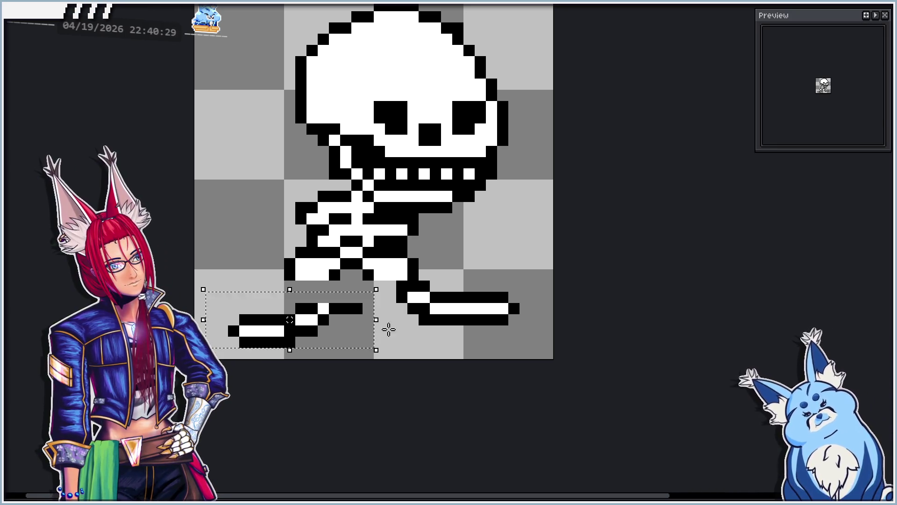
pyautogui.hotkey('ctrl', 'd')
pyautogui.moveTo(301, 301)
pyautogui.mouseDown()
pyautogui.moveTo(376, 339)
pyautogui.moveTo(364, 309)
pyautogui.mouseUp()
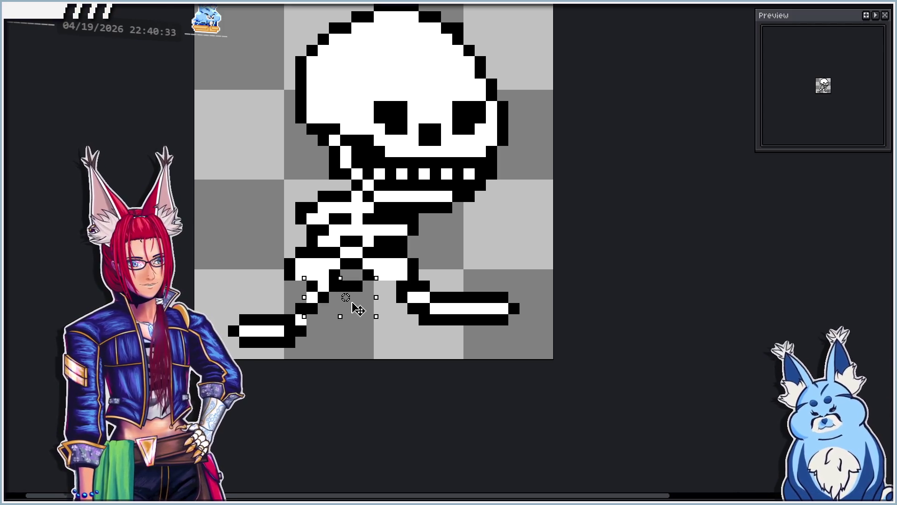
pyautogui.hotkey('ctrl', 'd')
# Add black outline pixels beside and under the left foot, then rotate the right foot
pyautogui.scroll(1, 346, 308)
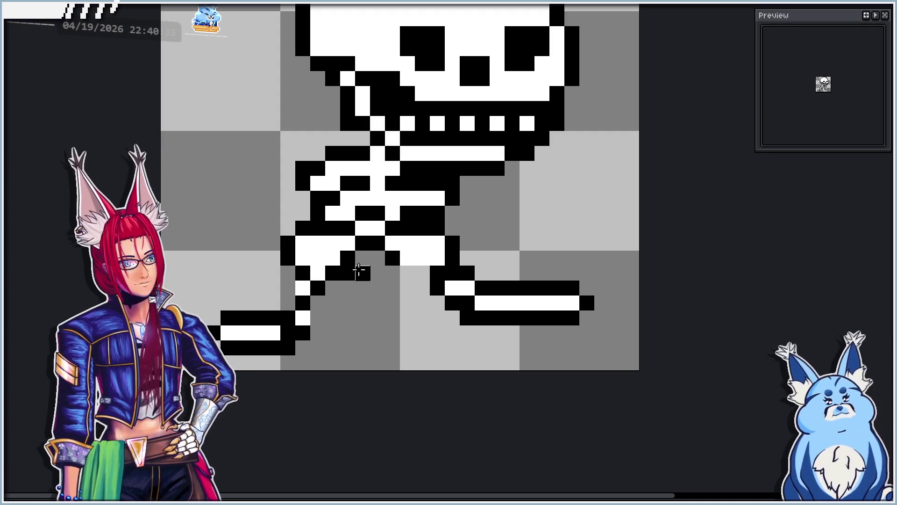
pyautogui.scroll(1, 293, 299)
pyautogui.click(330, 327)
pyautogui.scroll(-1, 372, 299)
pyautogui.click(333, 299)
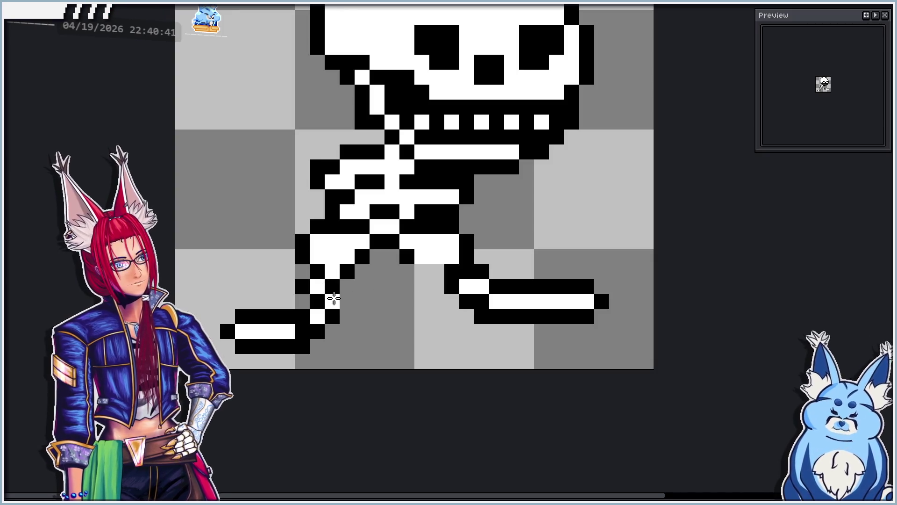
pyautogui.scroll(-1, 343, 302)
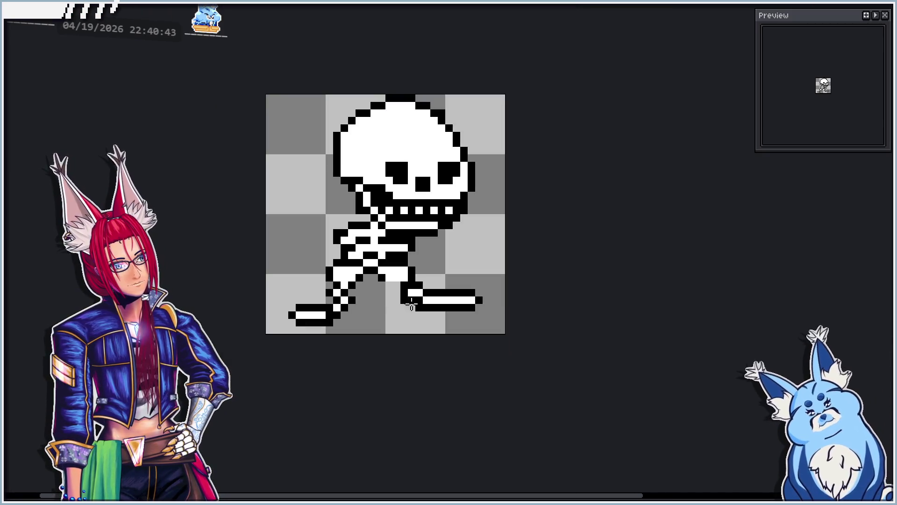
pyautogui.scroll(2, 334, 308)
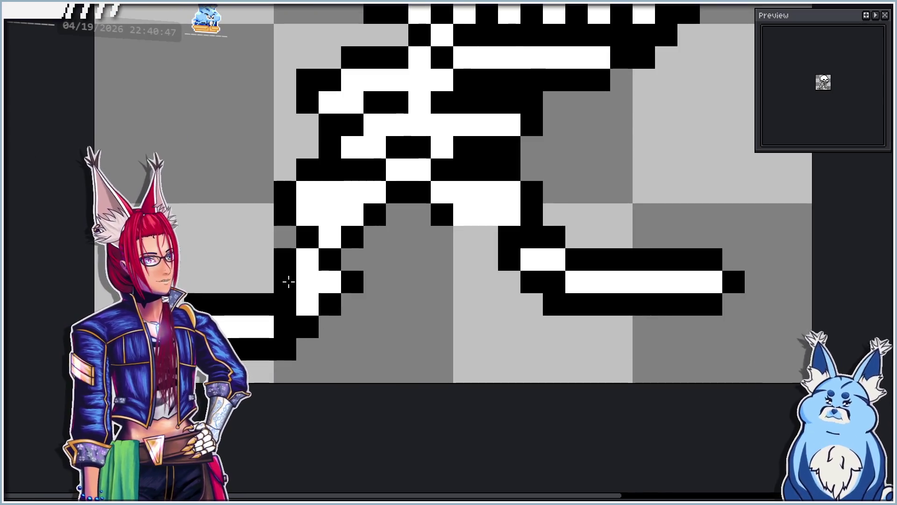
pyautogui.scroll(-2, 334, 290)
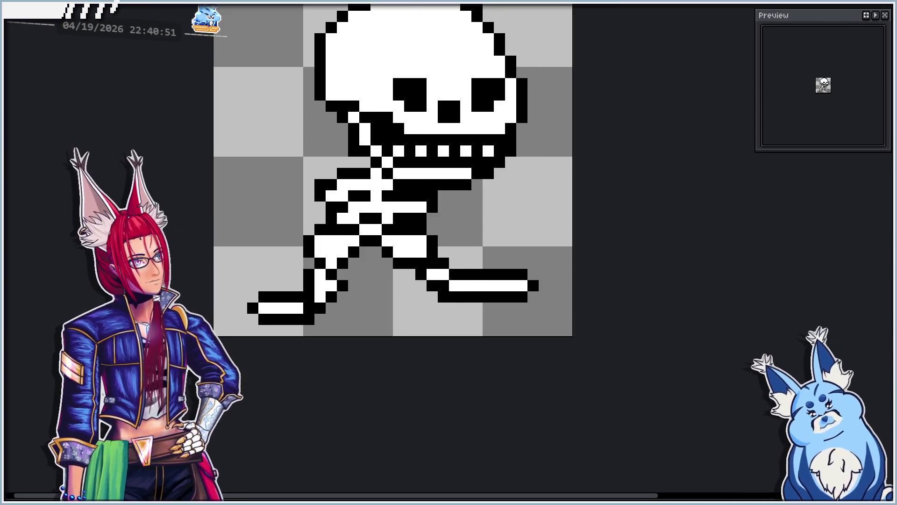
pyautogui.moveTo(422, 269)
pyautogui.mouseDown()
pyautogui.moveTo(567, 294)
pyautogui.moveTo(581, 260)
pyautogui.moveTo(543, 239)
pyautogui.moveTo(529, 266)
pyautogui.mouseUp()
# Undo the foot rotation and raise the right foot one pixel, keeping it level
pyautogui.hotkey('ctrl', 'z')
pyautogui.hotkey('ctrl', 'z')
pyautogui.hotkey('ctrl', 'z')
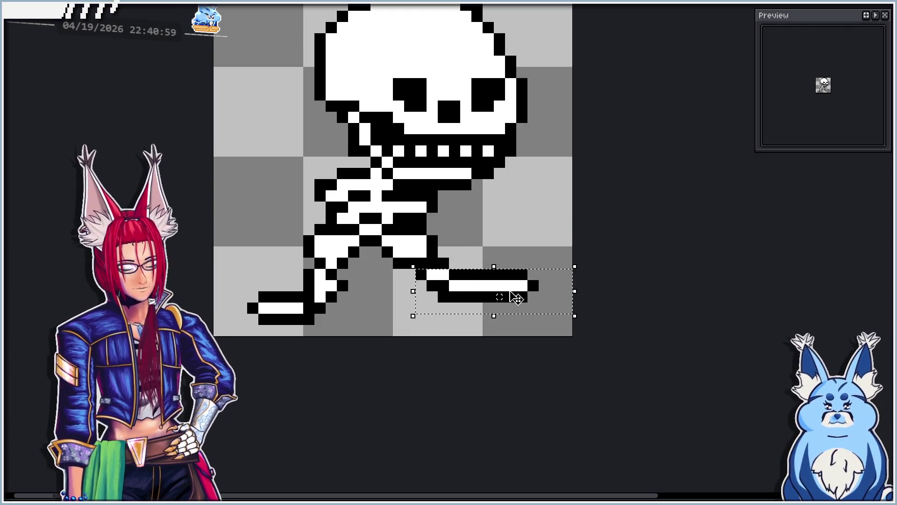
pyautogui.moveTo(514, 295); pyautogui.dragTo(514, 283)
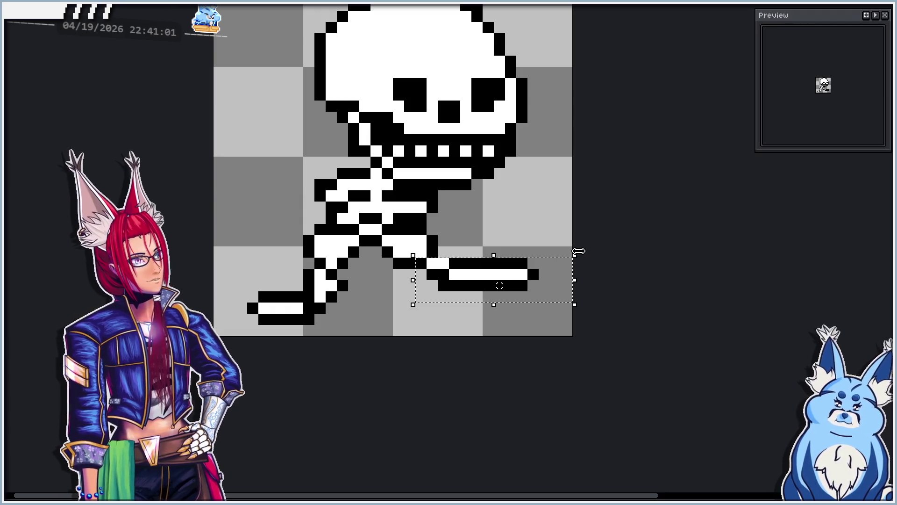
pyautogui.moveTo(581, 251)
pyautogui.mouseDown()
pyautogui.moveTo(590, 256)
pyautogui.moveTo(577, 244)
pyautogui.moveTo(537, 280)
pyautogui.mouseUp()
pyautogui.press('Escape')
pyautogui.press('-')
pyautogui.press('-')
pyautogui.press('-')
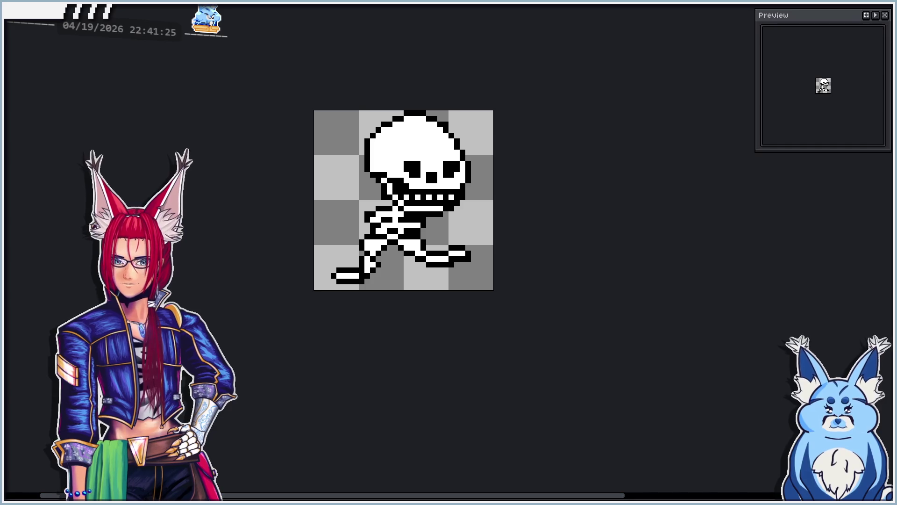
# Open Export Sprite Sheet (Ctrl+E), previewing all four skeleton run frames in a row
pyautogui.scroll(1, 401, 154)
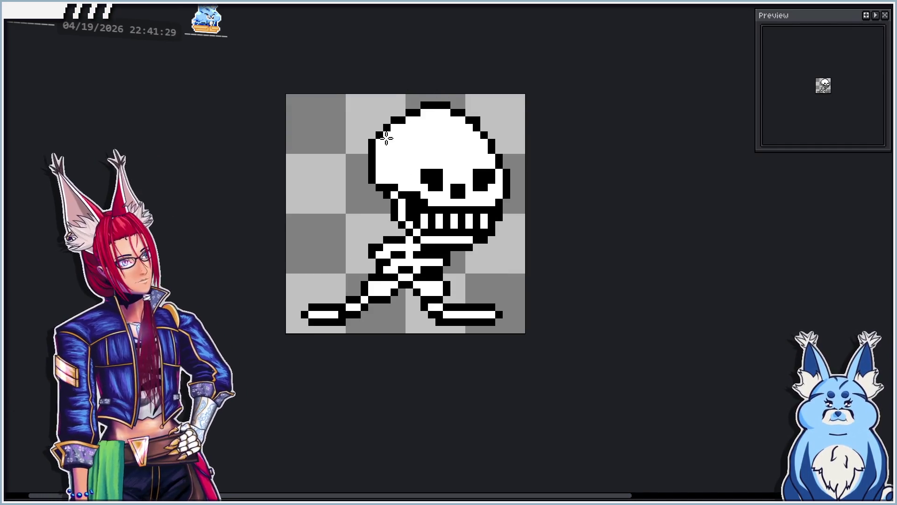
pyautogui.scroll(1, 387, 138)
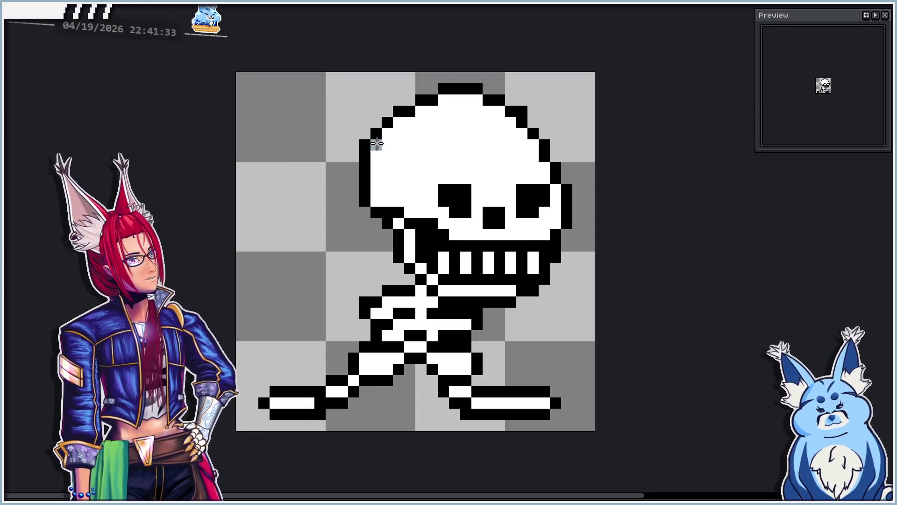
pyautogui.scroll(-2, 295, 219)
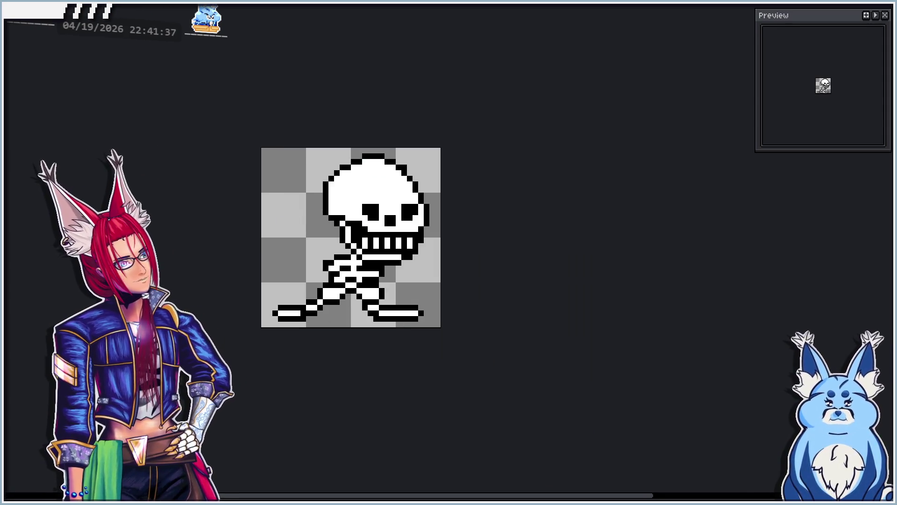
pyautogui.press('ctrl')
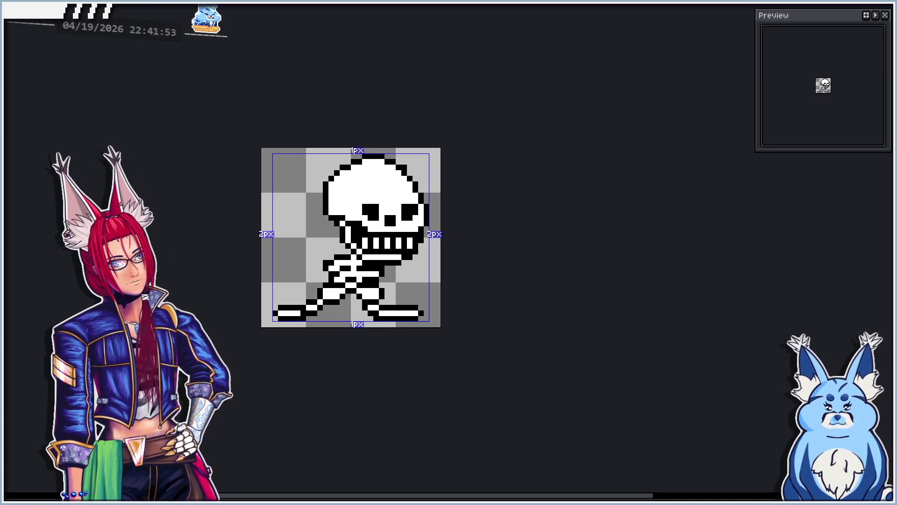
pyautogui.hotkey('ctrl', 'd')
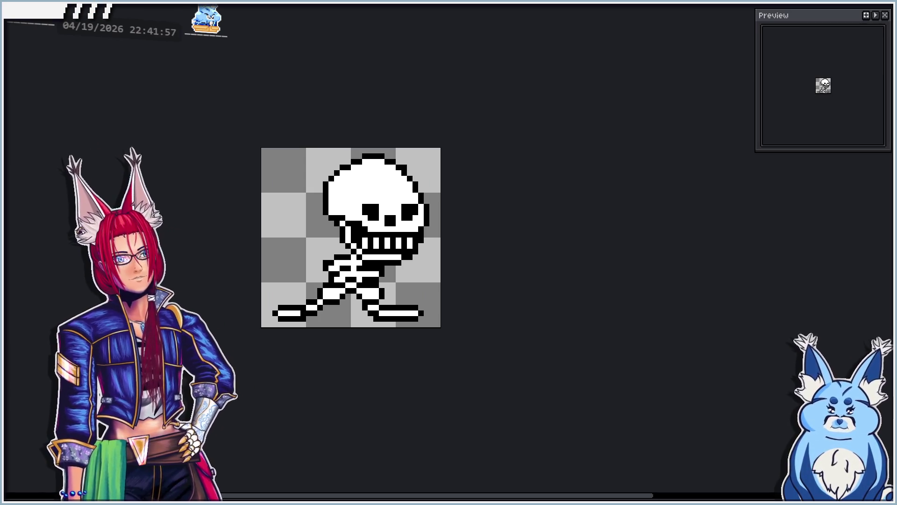
pyautogui.hotkey('ctrl', 'e')
pyautogui.scroll(4, 364, 254)
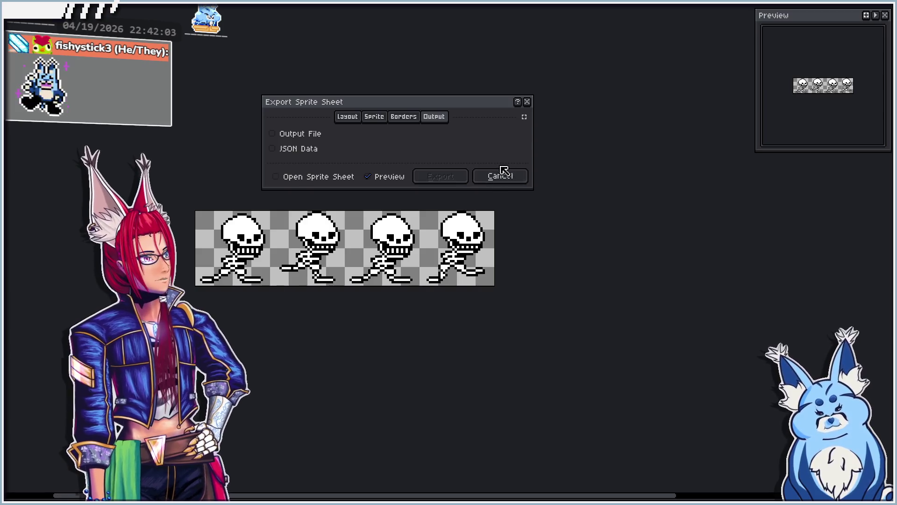
# Export the four skeleton frames as the sprite sheet Godot_Skeleton.png with Output File enabled
pyautogui.click(309, 138)
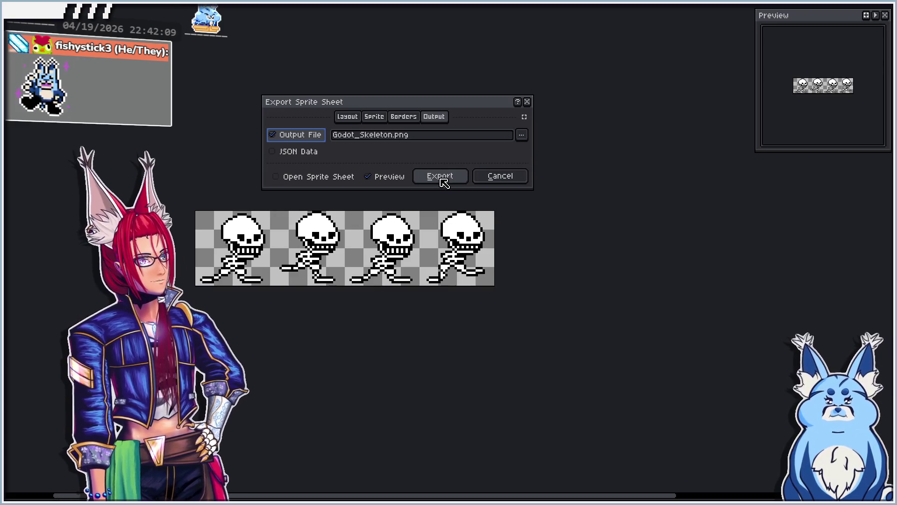
pyautogui.click(441, 179)
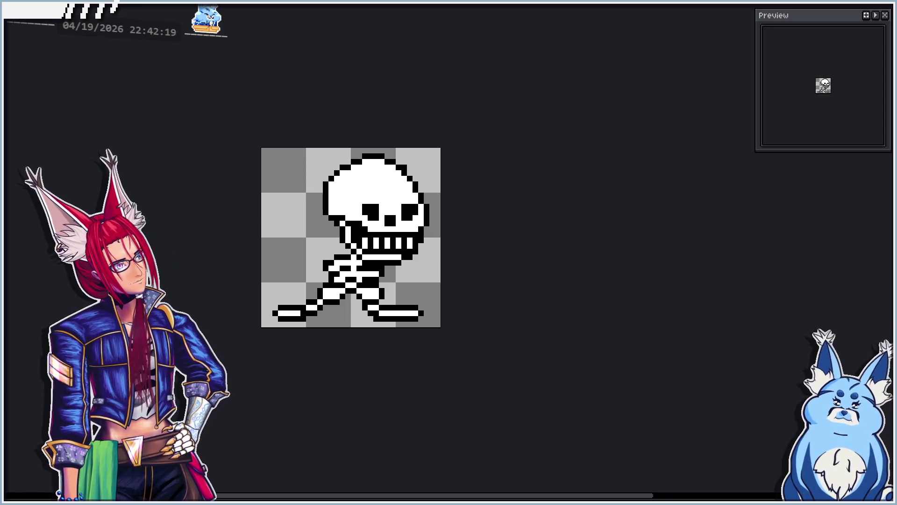
pyautogui.hotkey('alt', 'Tab')
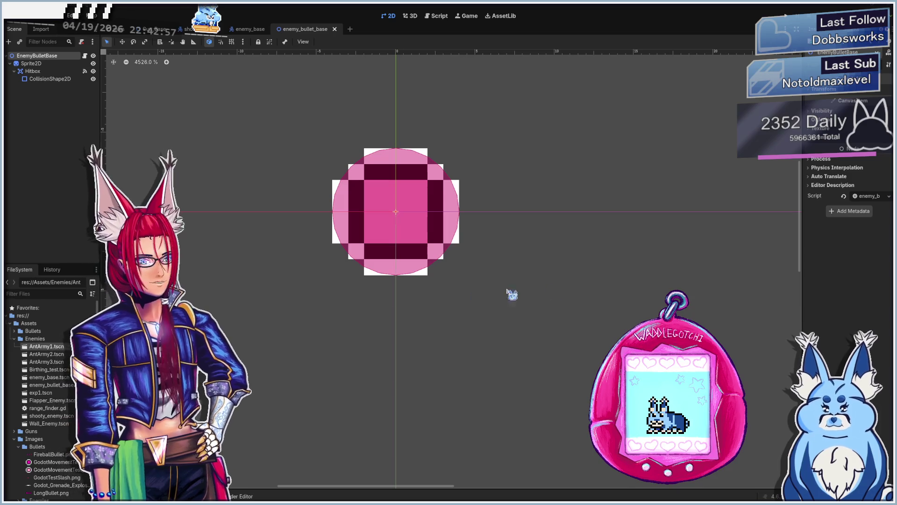
# Open the enemy_base scene and select its AnimatedSprite2D node
pyautogui.scroll(-5, 60, 394)
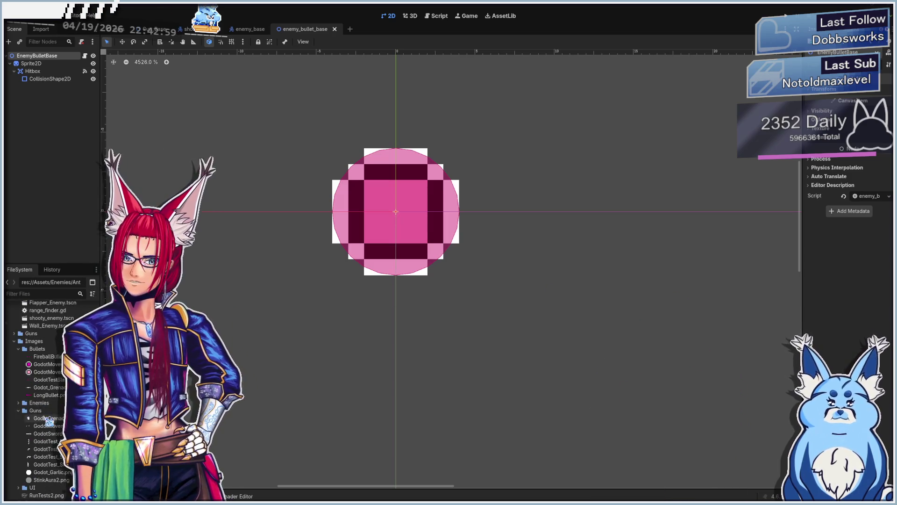
pyautogui.scroll(-1, 21, 378)
pyautogui.click(19, 354)
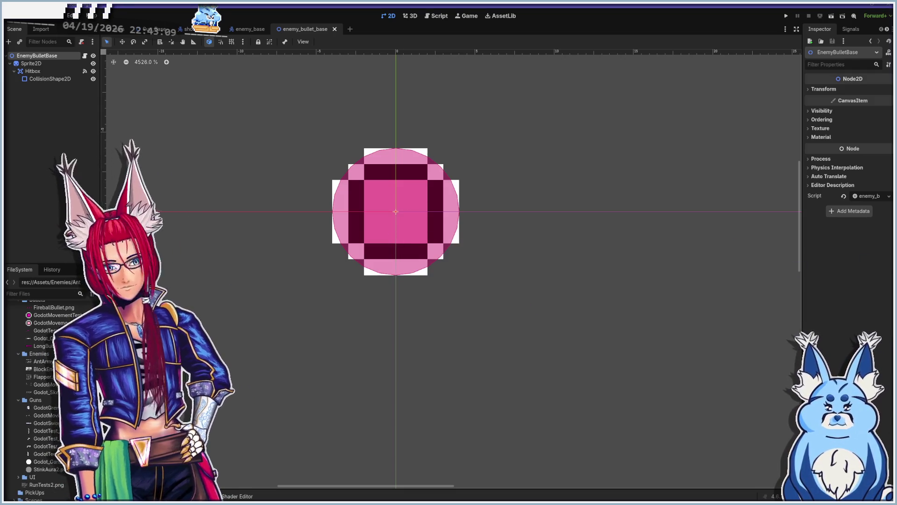
pyautogui.click(247, 29)
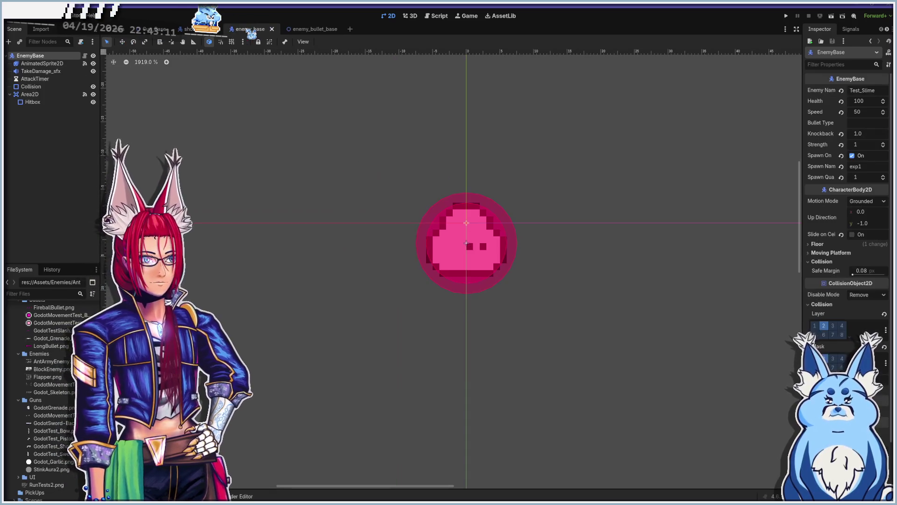
pyautogui.scroll(-2, 490, 210)
pyautogui.click(483, 243)
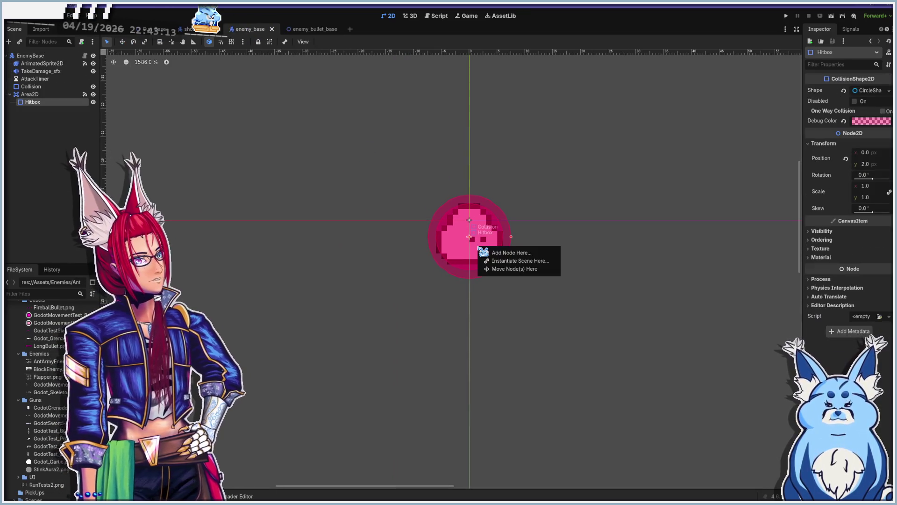
pyautogui.rightClick(479, 247)
pyautogui.press('Escape')
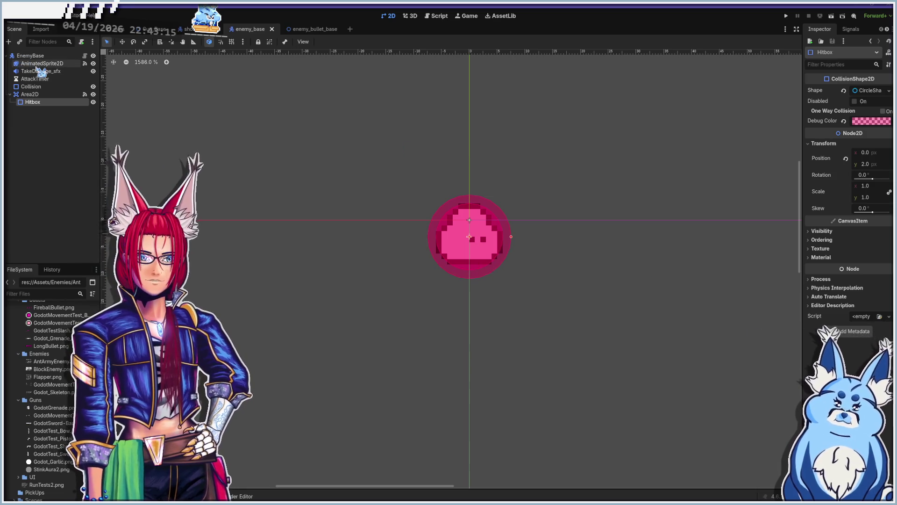
pyautogui.click(41, 65)
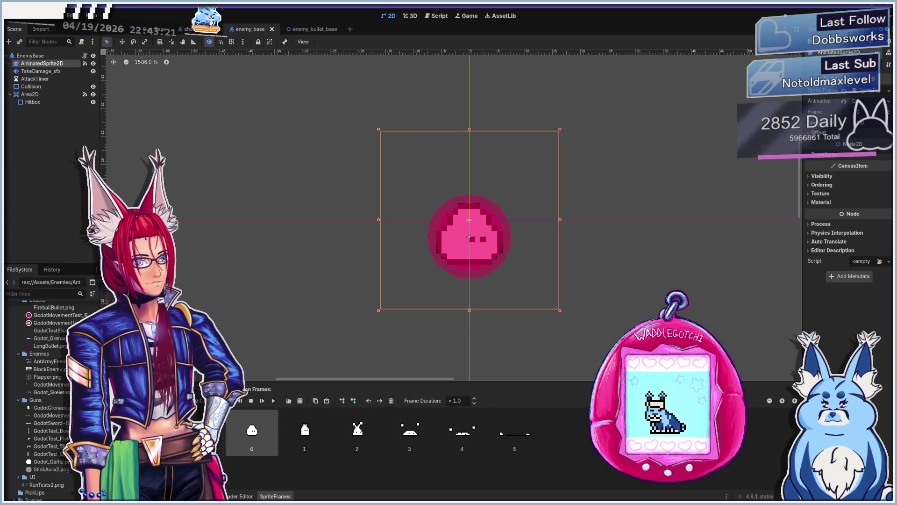
# Pick the Attack animation in SpriteFrames and delete all of its frames
pyautogui.press('Up')
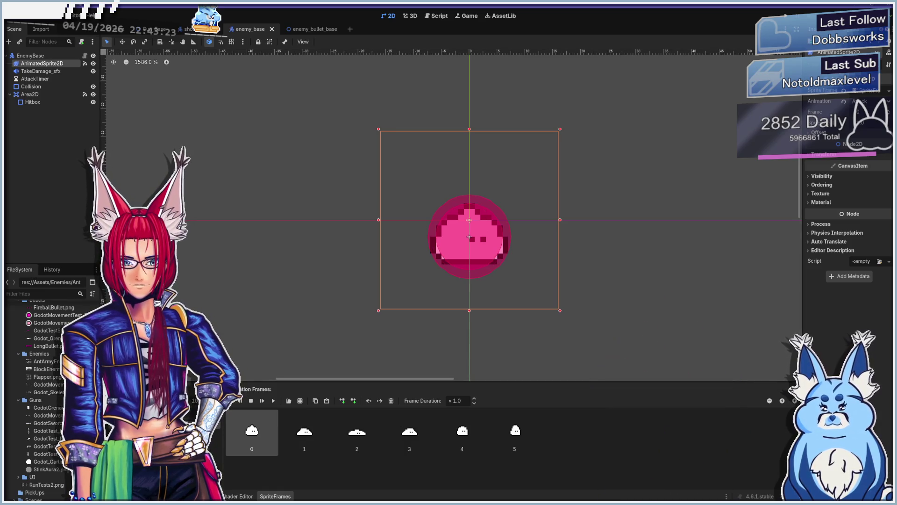
pyautogui.press('Down')
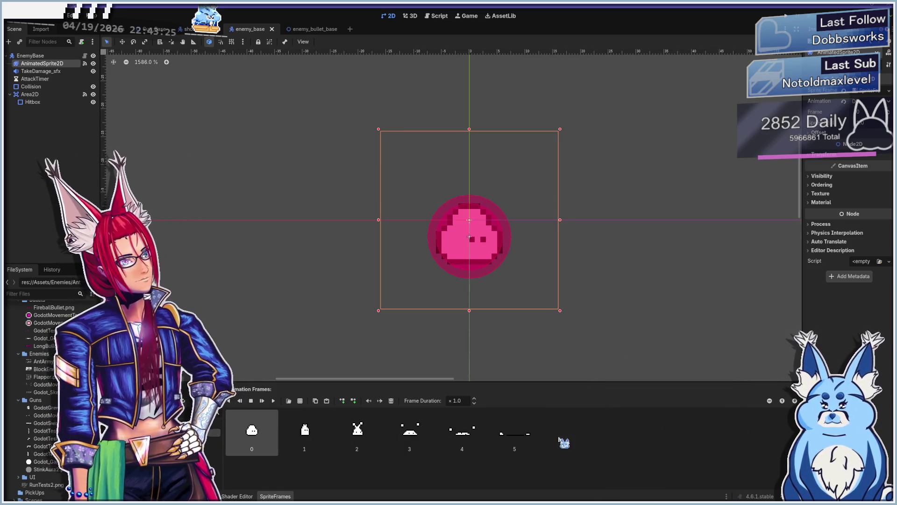
pyautogui.press('Down')
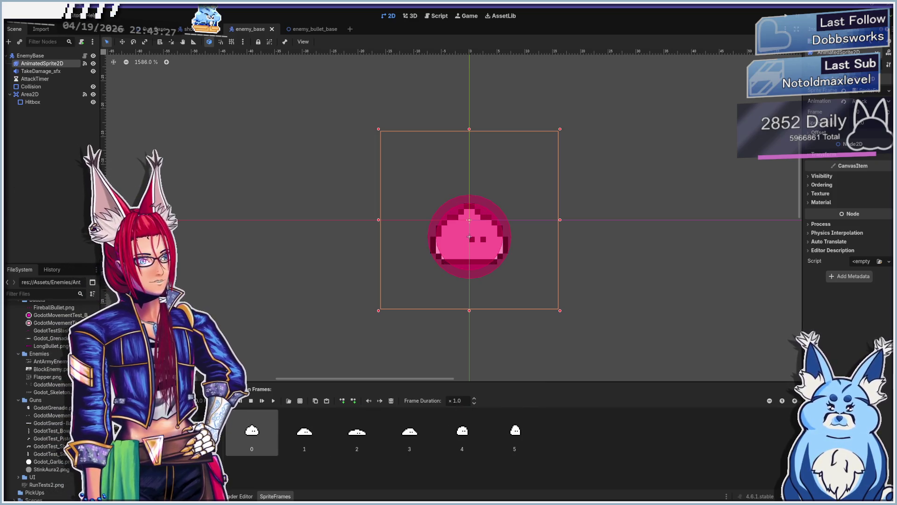
pyautogui.click(392, 401)
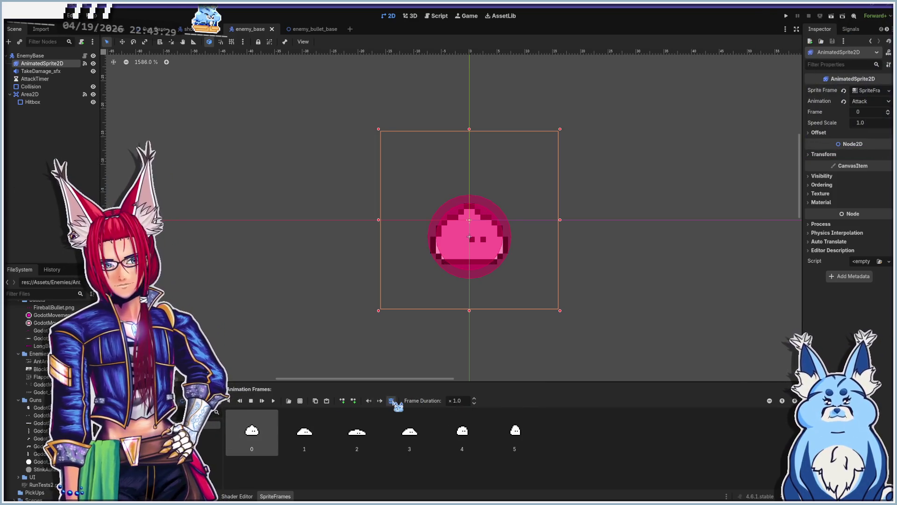
pyautogui.click(392, 401)
pyautogui.click(392, 401)
pyautogui.click(391, 401)
pyautogui.click(391, 401)
pyautogui.click(391, 401)
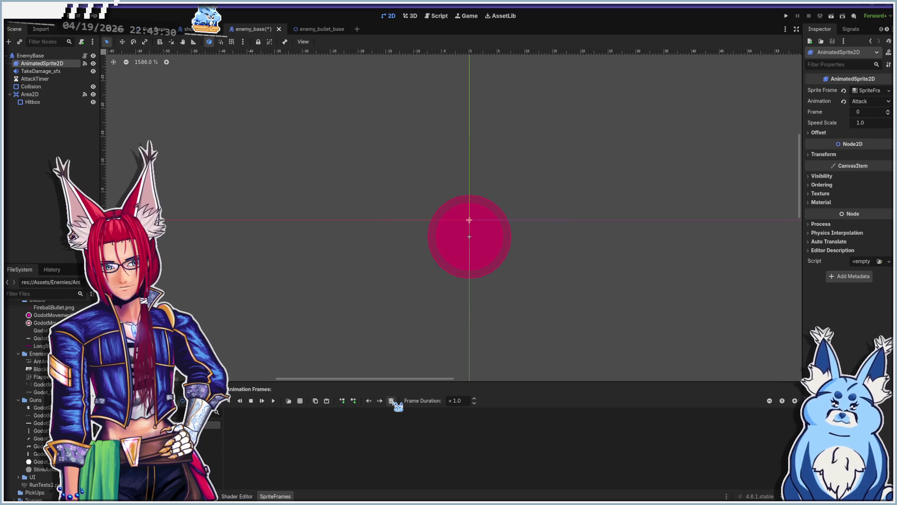
# Add all four frames from Images/Enemies/Godot_Skeleton.png, sliced with 1 vertical row, to Attack
pyautogui.click(299, 401)
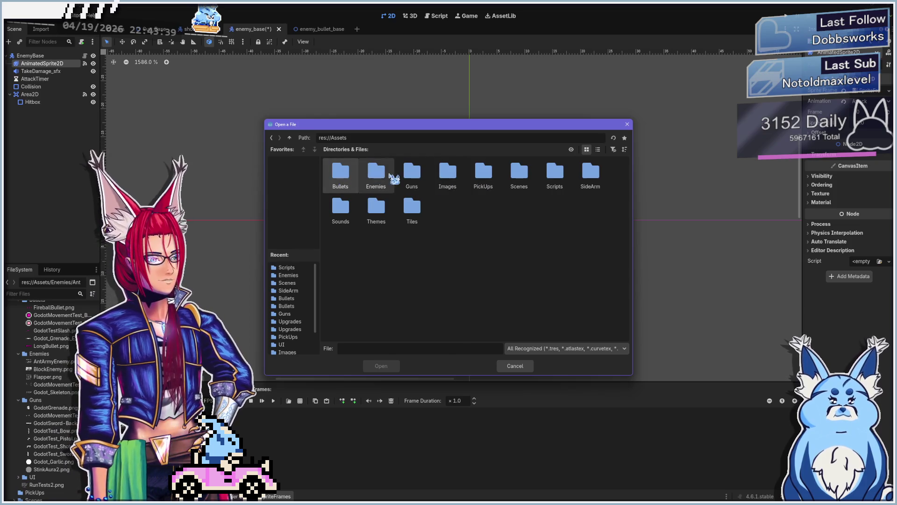
pyautogui.doubleClick(377, 177)
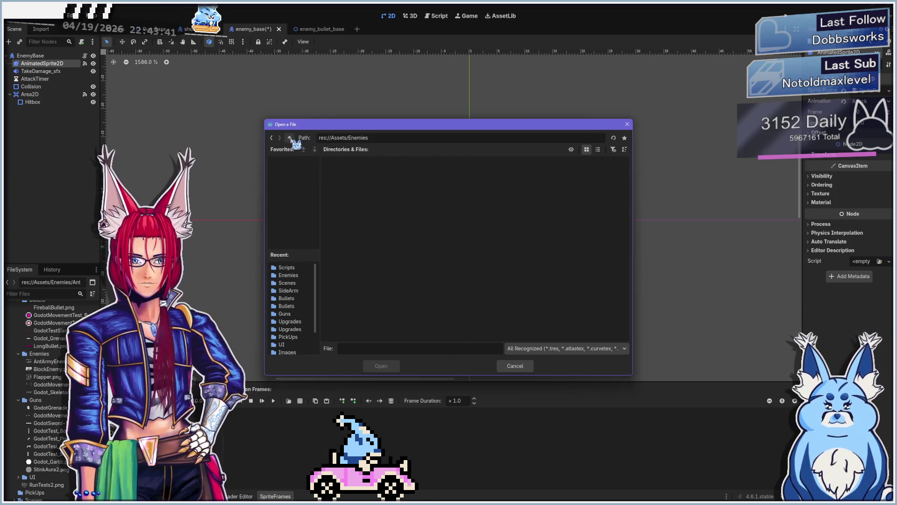
pyautogui.click(289, 137)
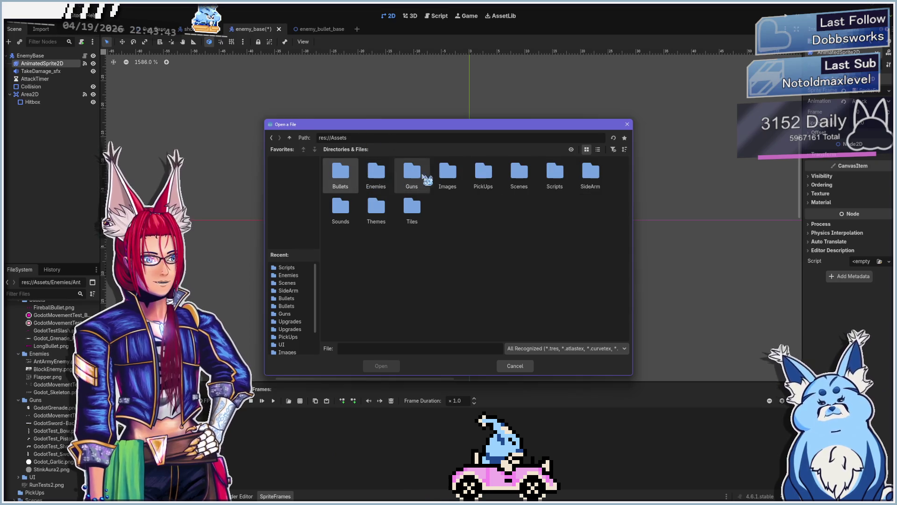
pyautogui.click(449, 178)
pyautogui.doubleClick(449, 177)
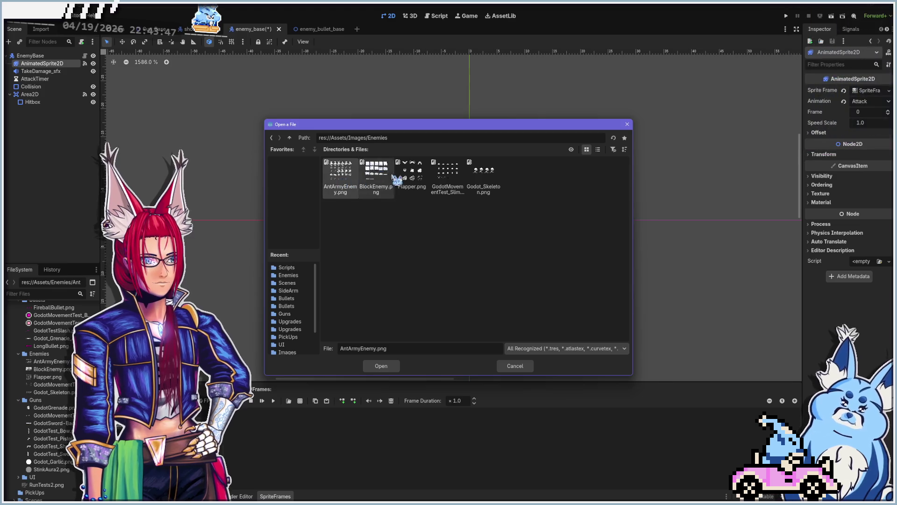
pyautogui.doubleClick(485, 173)
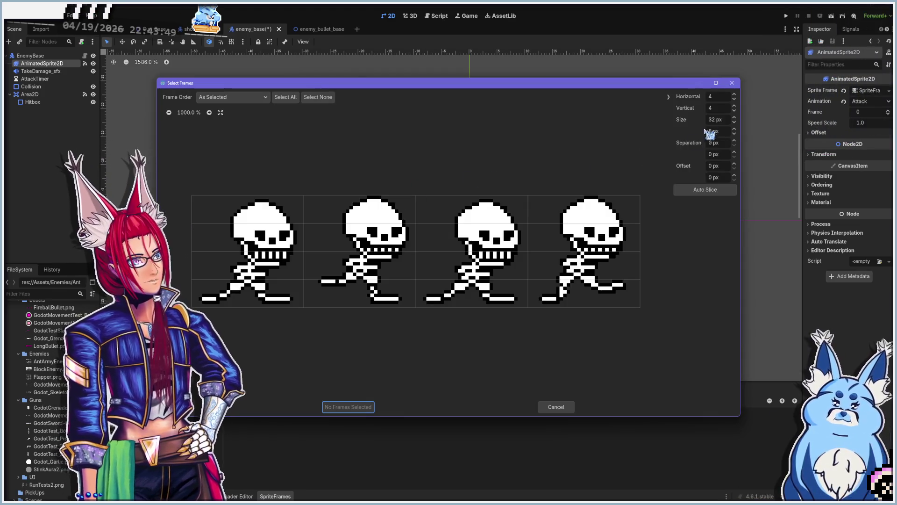
pyautogui.click(734, 110)
pyautogui.write('1')
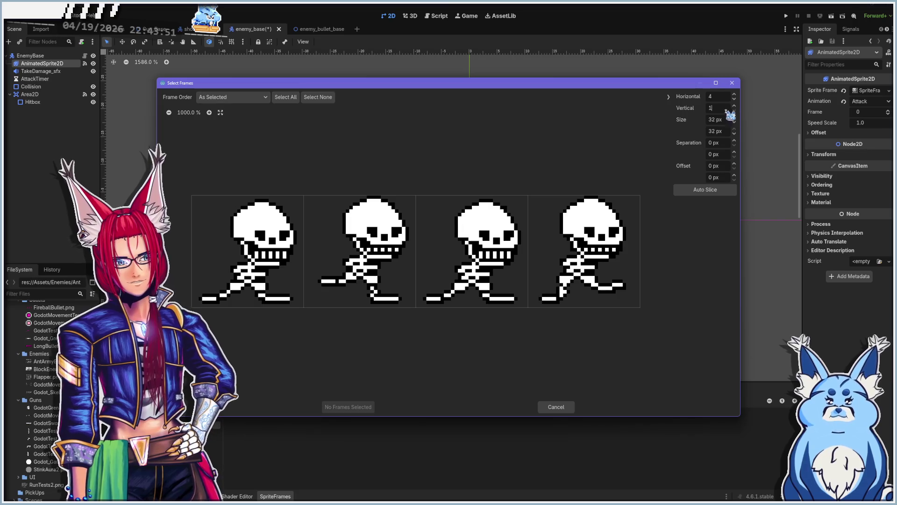
pyautogui.moveTo(282, 254); pyautogui.dragTo(538, 250)
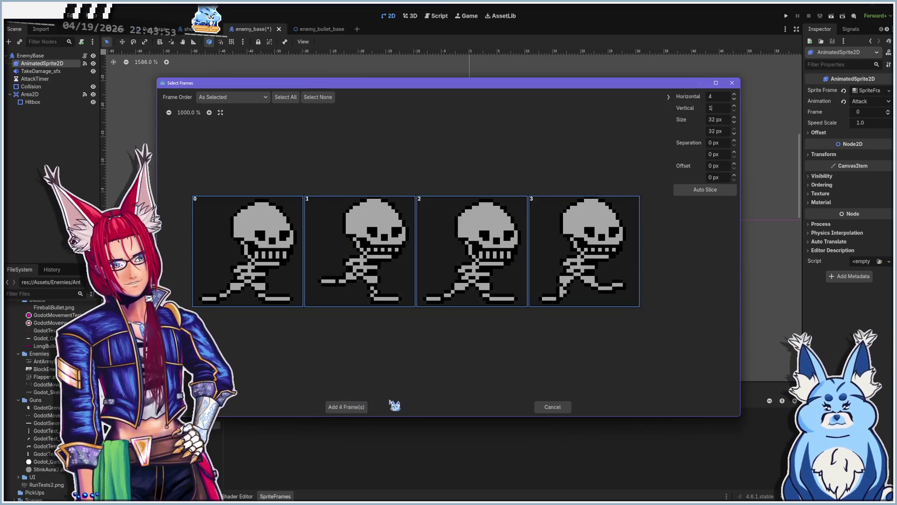
pyautogui.click(346, 407)
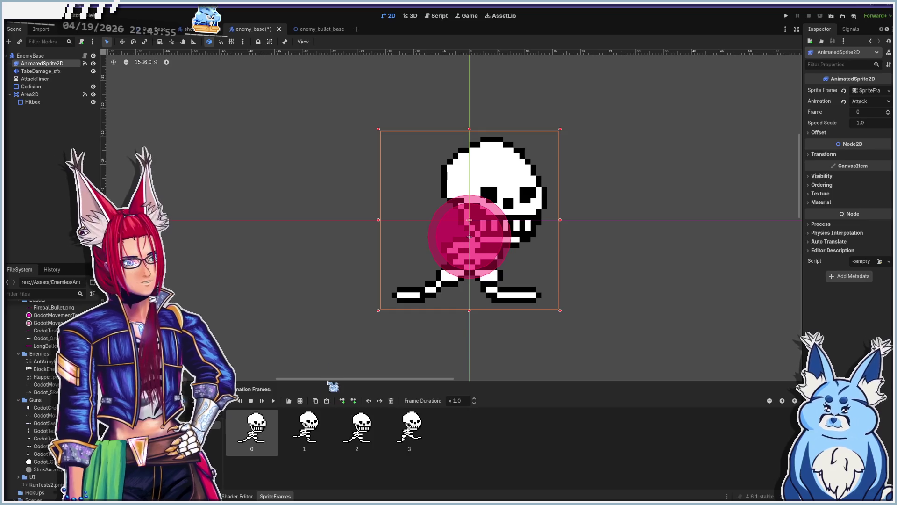
# Preview the skeleton Attack animation, then select the ShootyEnemy's AnimatedSprite2D node
pyautogui.click(275, 401)
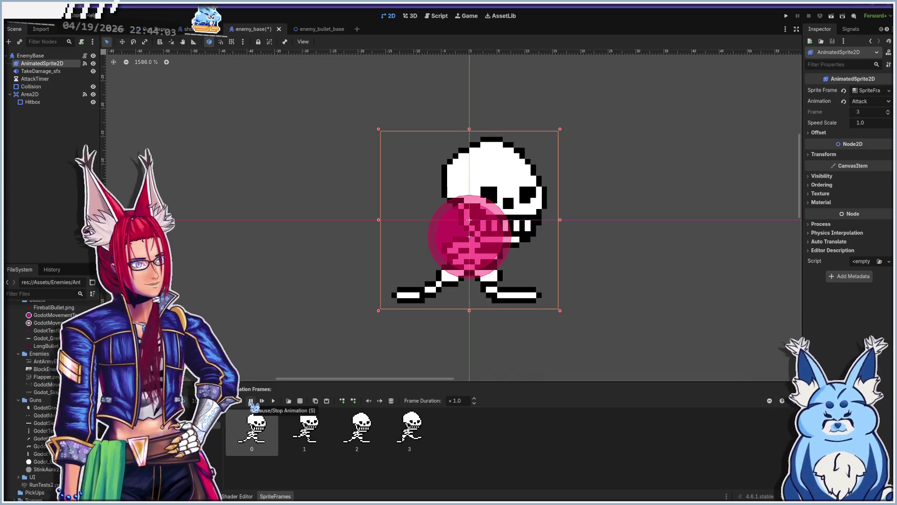
pyautogui.click(434, 240)
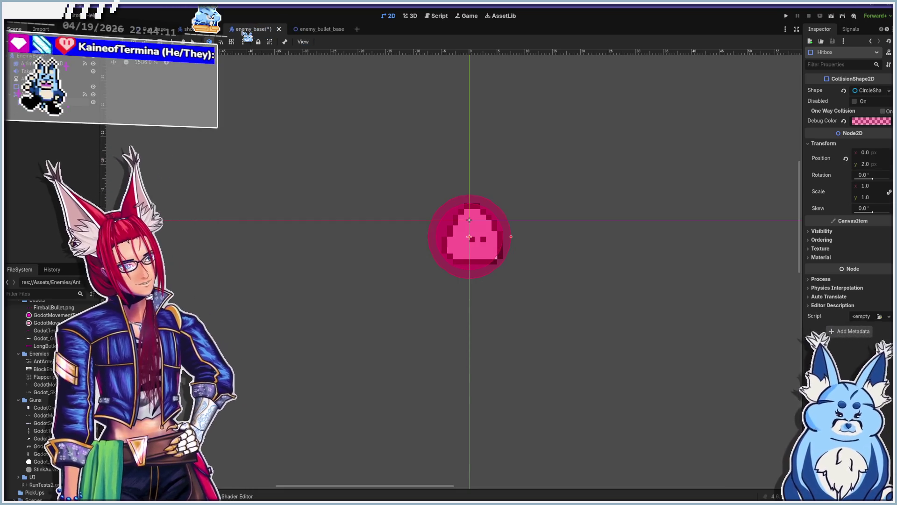
pyautogui.click(195, 30)
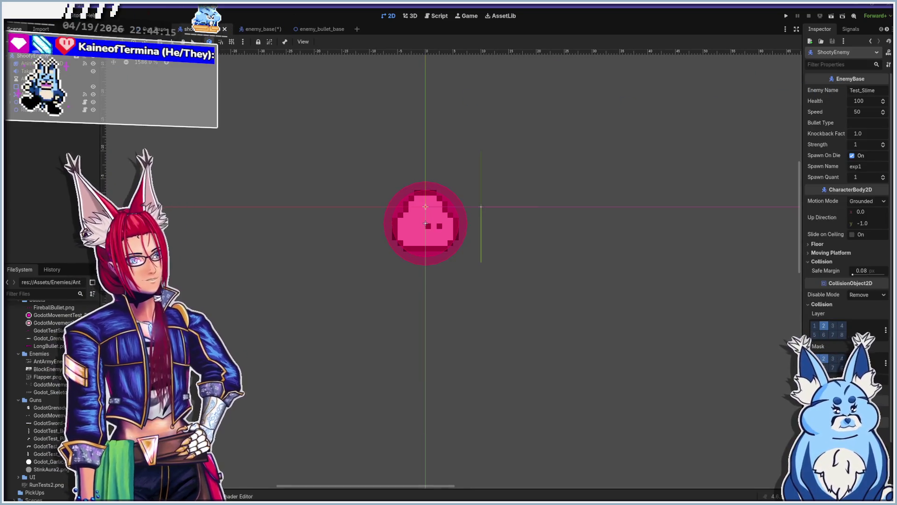
pyautogui.press('Down')
pyautogui.press('Up')
pyautogui.press('Down')
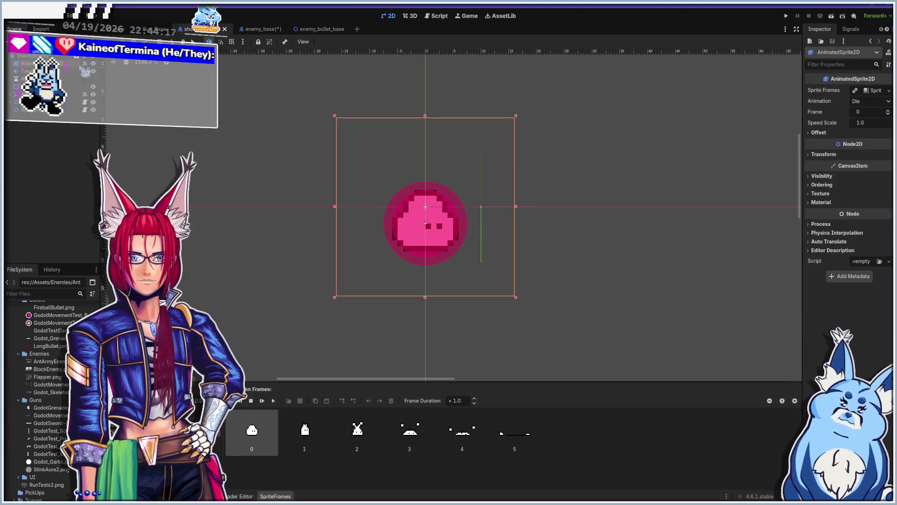
# Switch the ShootyEnemy sprite through its Idle and Attack animations, then return to enemy_base
pyautogui.click(130, 412)
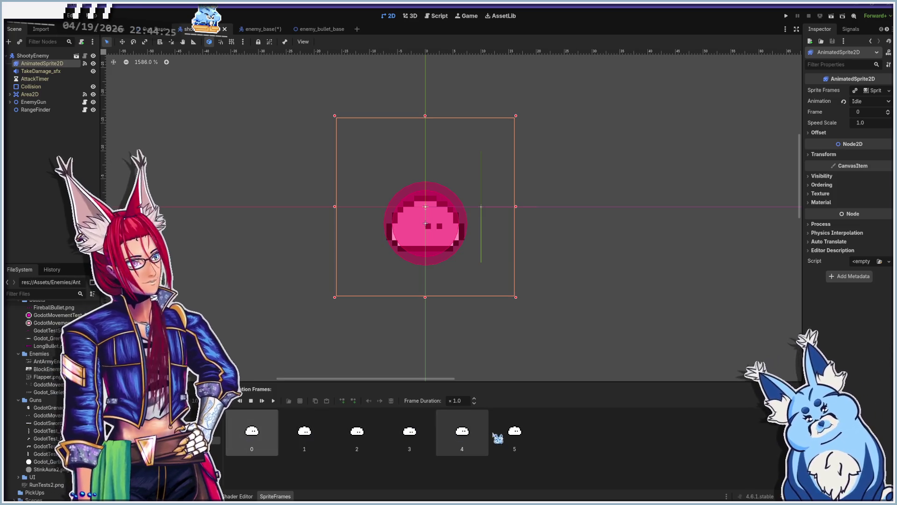
pyautogui.keyDown('shift'); pyautogui.click(514, 436); pyautogui.keyUp('shift')
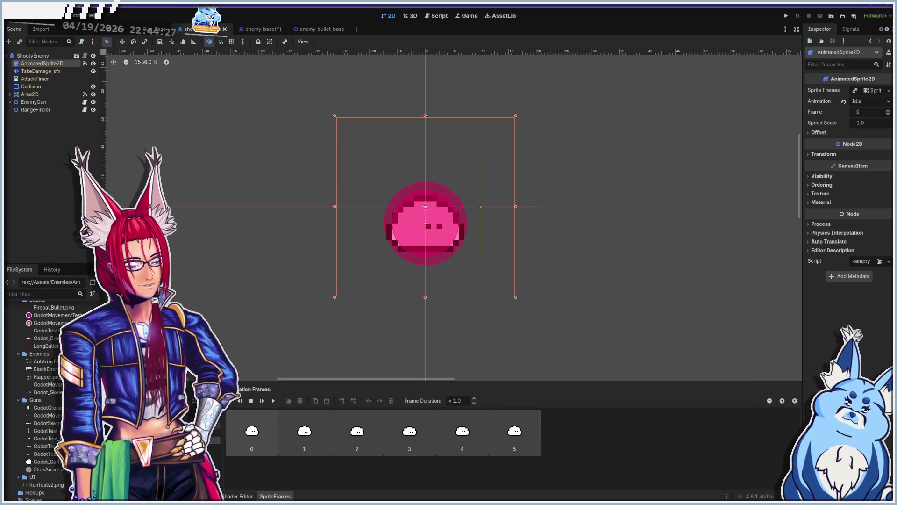
pyautogui.click(154, 414)
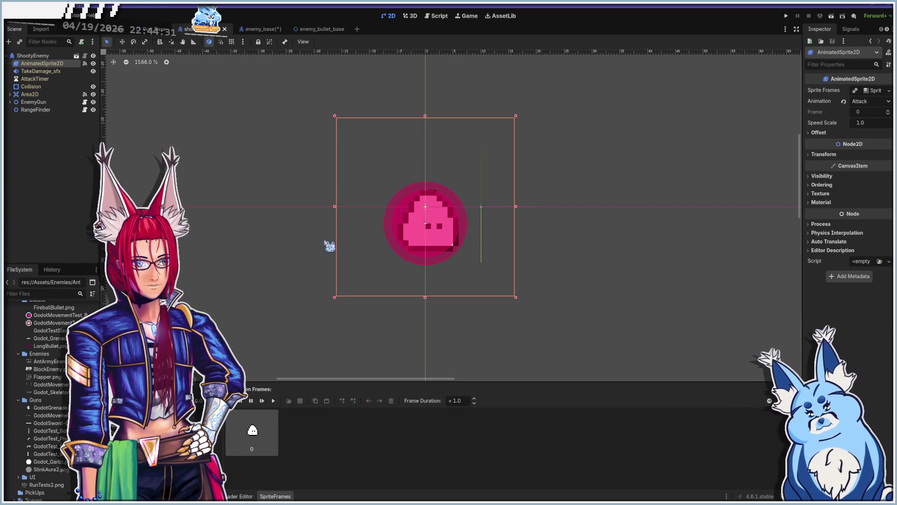
pyautogui.click(253, 30)
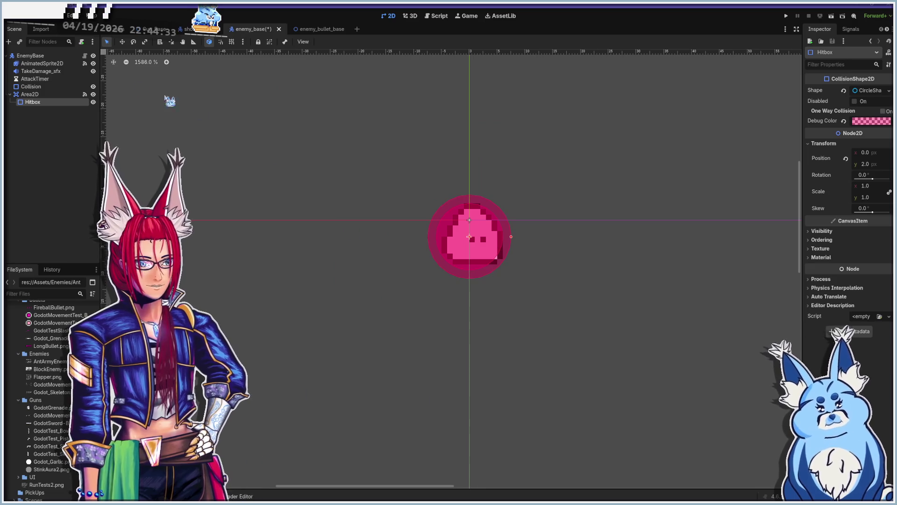
# Undo back to enemy_base's AnimatedSprite2D with its six-frame Attack animation
pyautogui.click(42, 64)
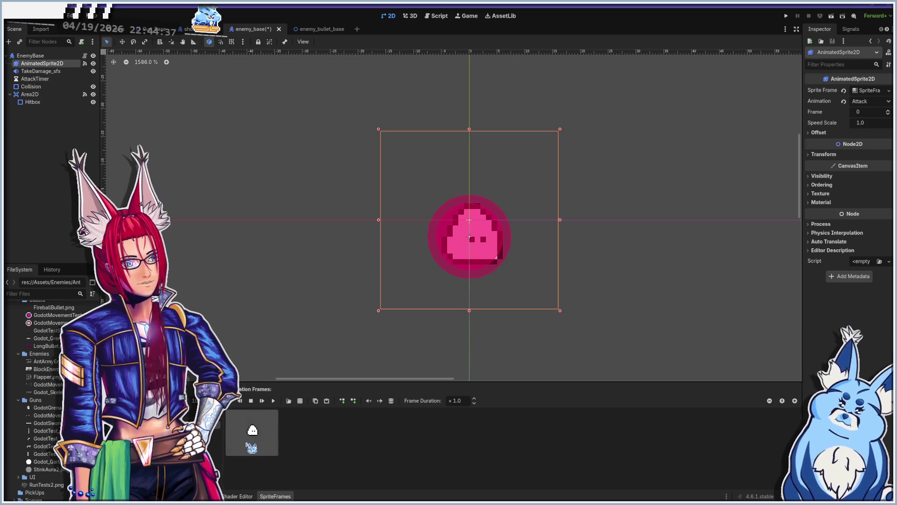
pyautogui.press('Delete')
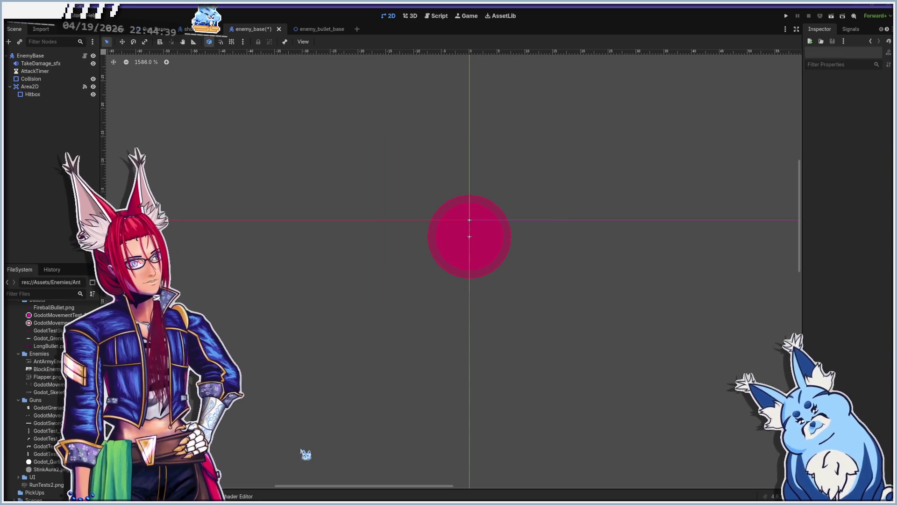
pyautogui.hotkey('ctrl', 'z')
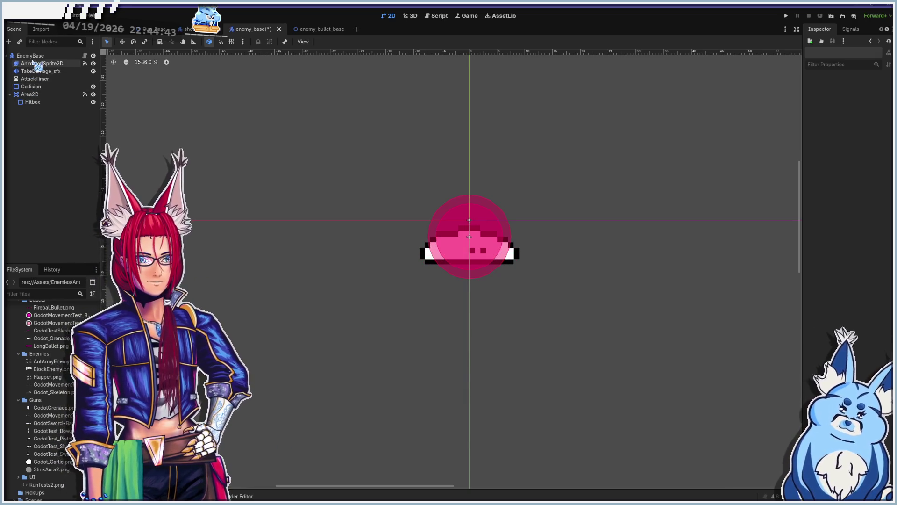
pyautogui.click(40, 65)
pyautogui.hotkey('ctrl', 'z')
pyautogui.hotkey('ctrl', 'z')
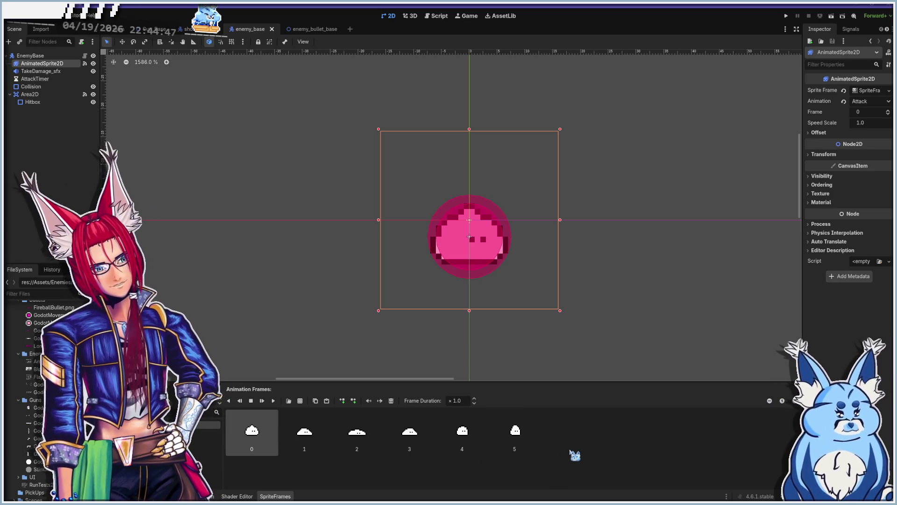
pyautogui.hotkey('ctrl', 'shift', 'z')
pyautogui.hotkey('ctrl', 'z')
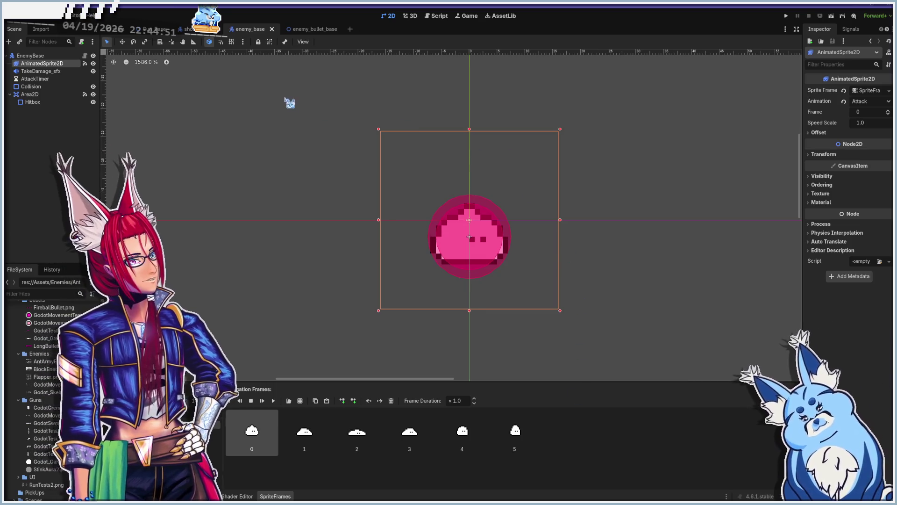
# In the ShootyEnemy scene, stop the preview and delete all Attack animation frames
pyautogui.click(192, 29)
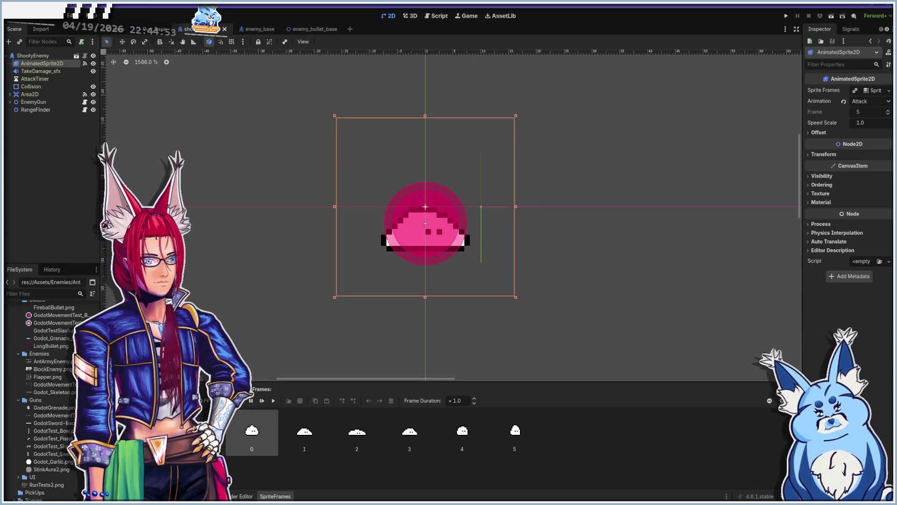
pyautogui.click(252, 401)
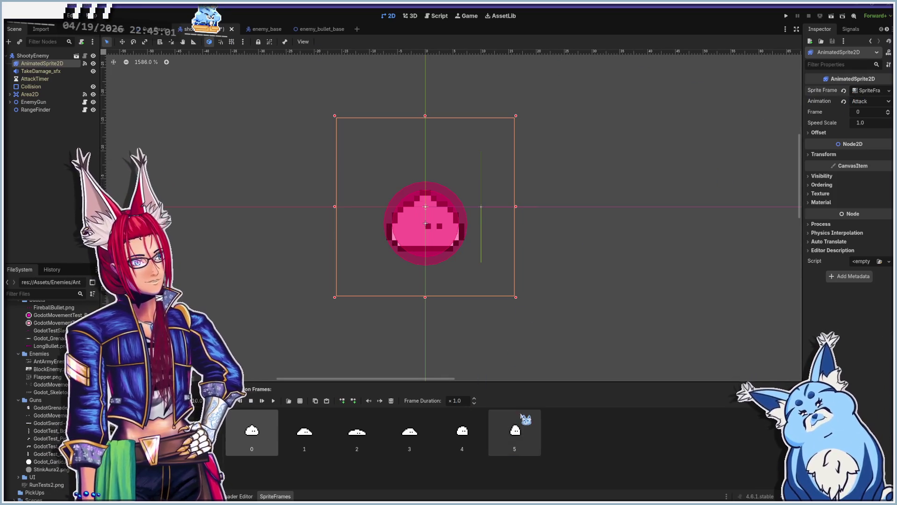
pyautogui.click(392, 401)
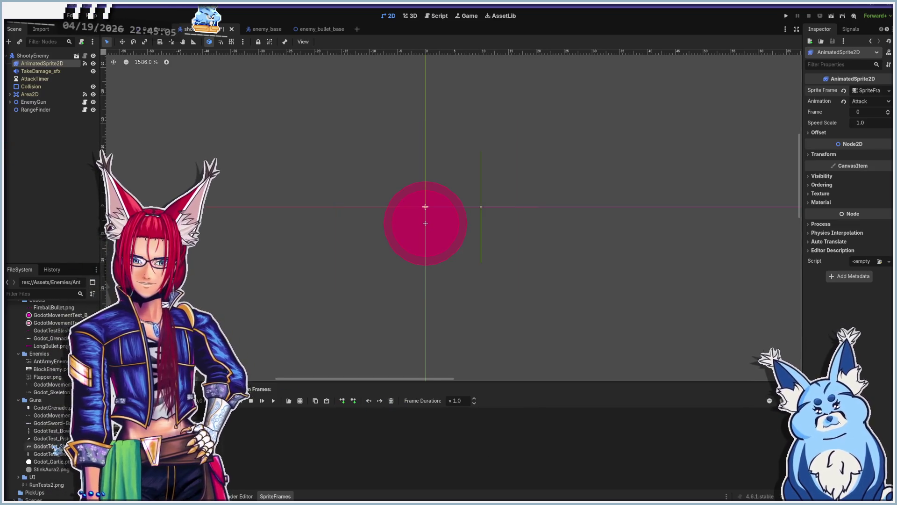
# Add the four Godot_Skeleton.png frames to the ShootyEnemy's Attack animation
pyautogui.click(300, 400)
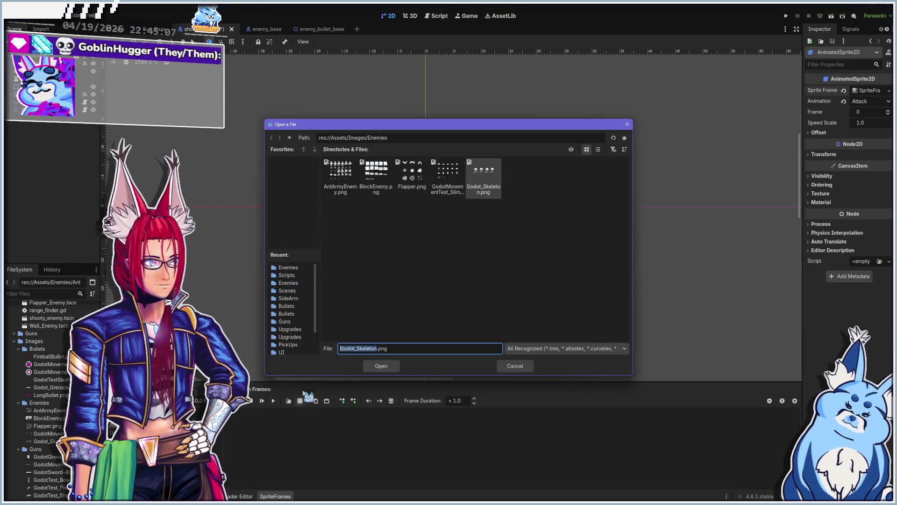
pyautogui.click(378, 367)
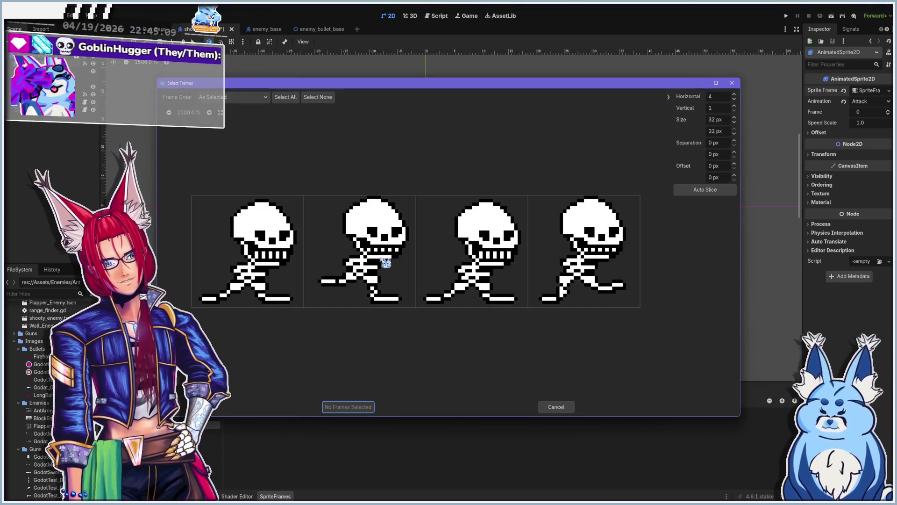
pyautogui.moveTo(219, 252); pyautogui.dragTo(635, 299)
pyautogui.click(340, 408)
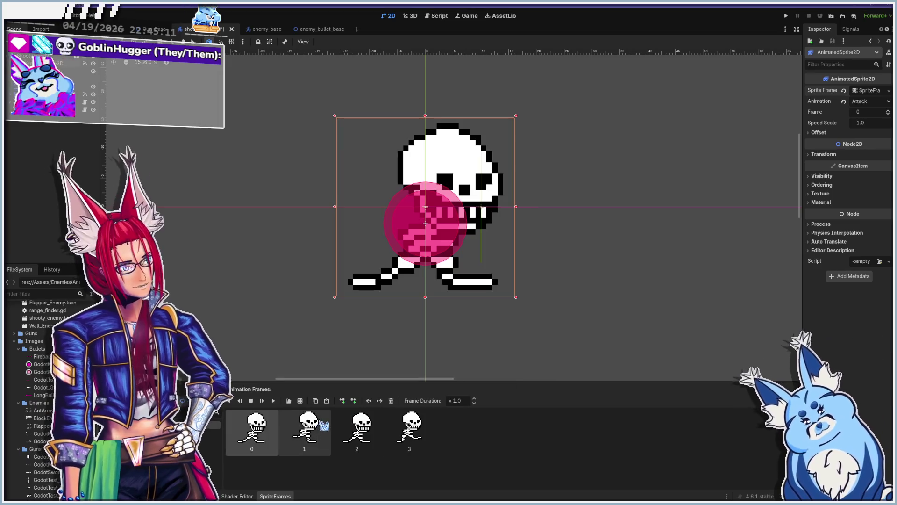
# Check the Hitbox and Collision shapes, then run the game with F5
pyautogui.click(397, 243)
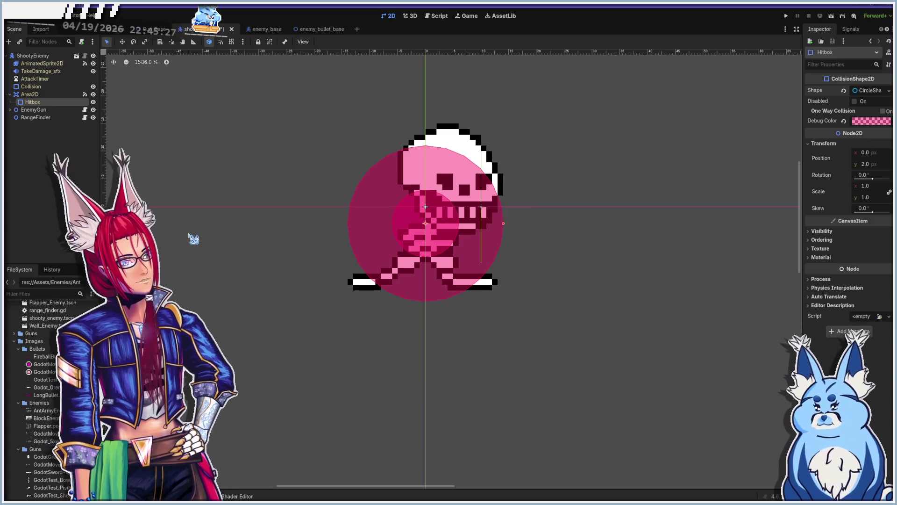
pyautogui.click(34, 86)
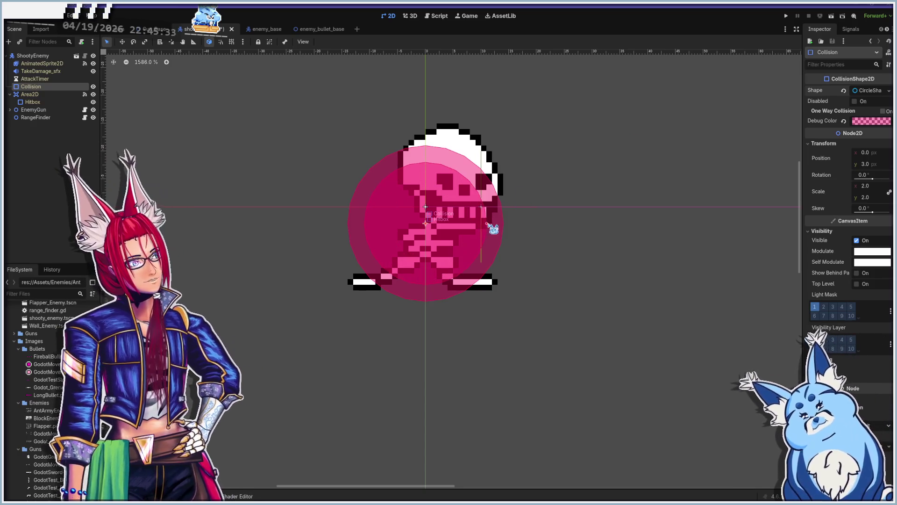
pyautogui.press('F5')
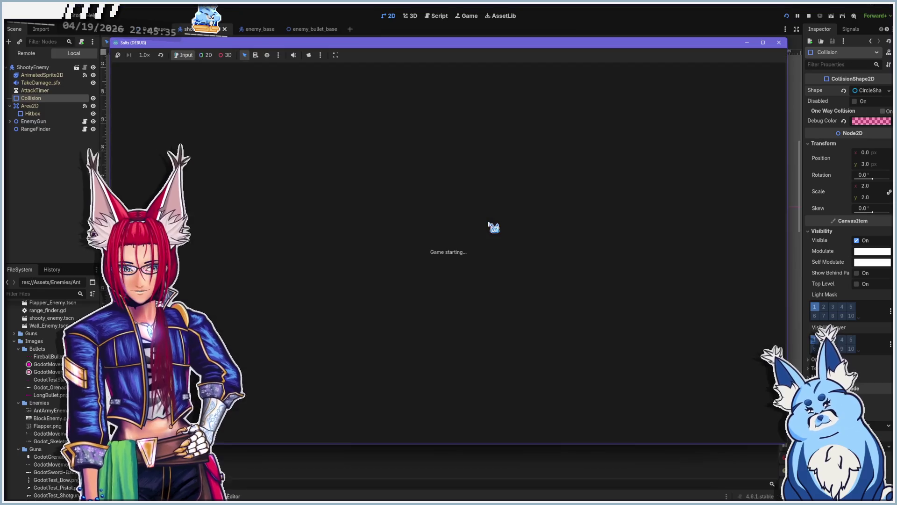
# Start the game, pick a weapon, and fight the skeleton enemies using WASD movement and shooting
pyautogui.click(448, 329)
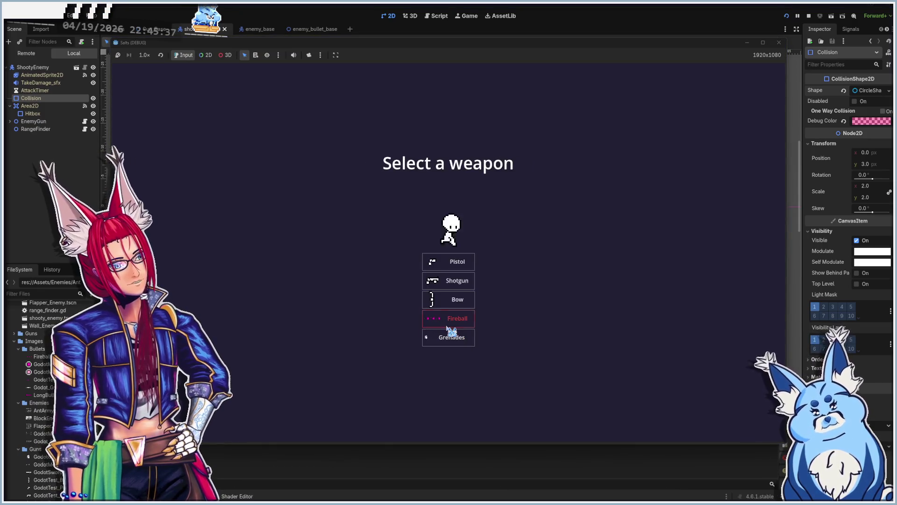
pyautogui.click(451, 303)
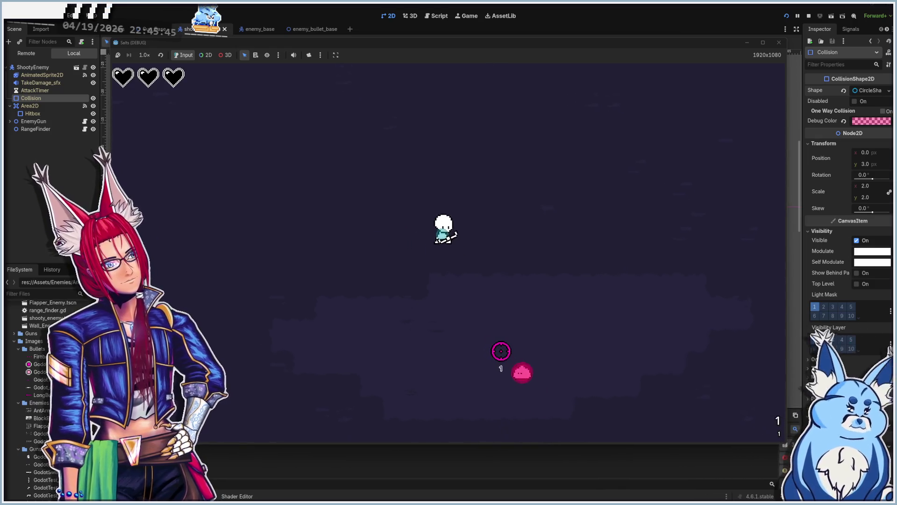
pyautogui.click(494, 318)
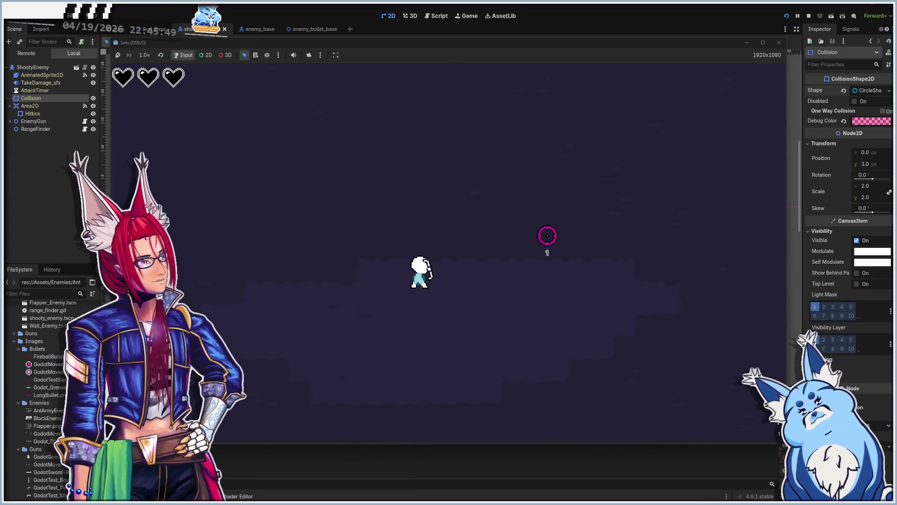
pyautogui.press('a')
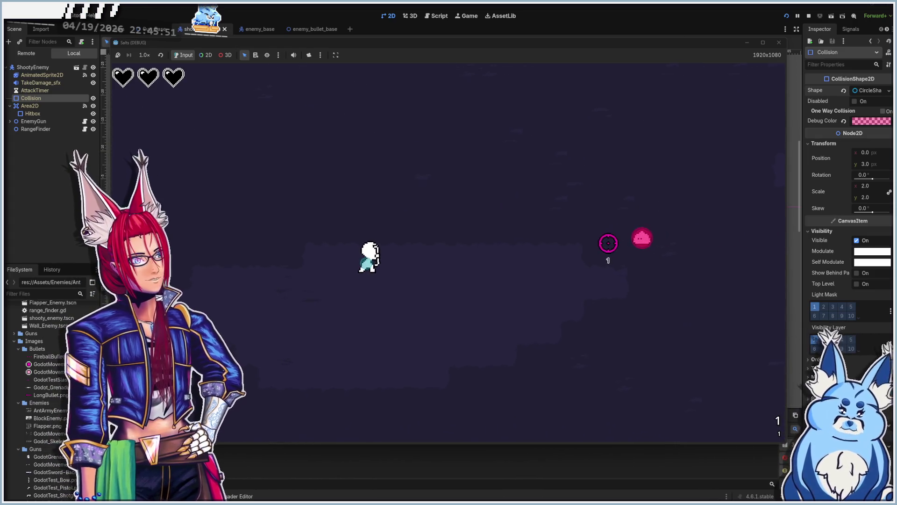
pyautogui.press('d')
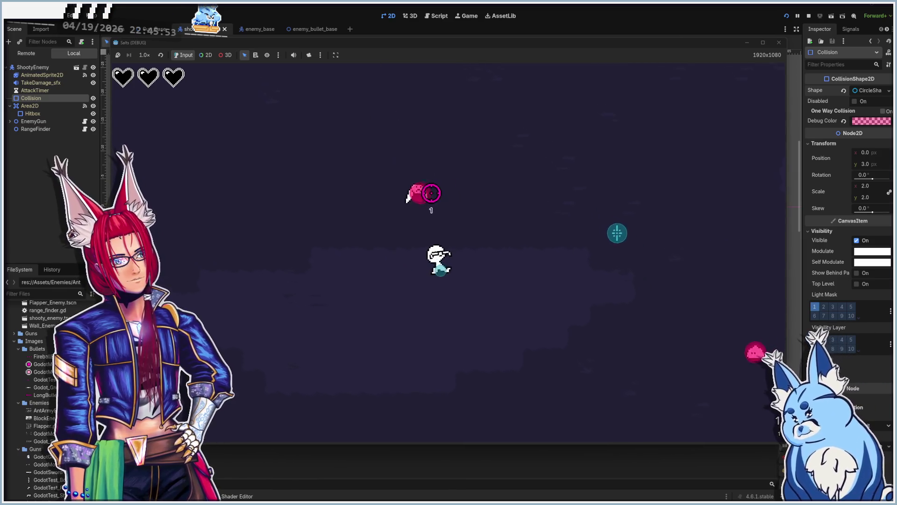
pyautogui.click(588, 278)
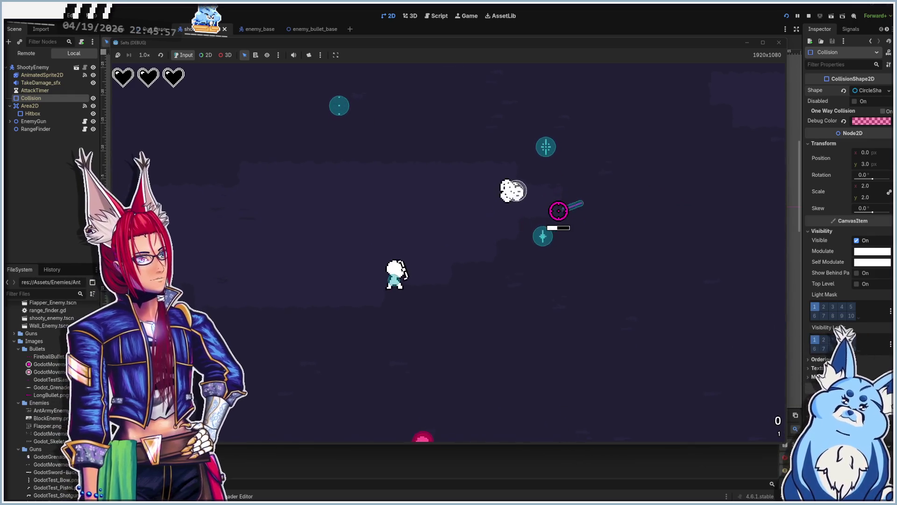
pyautogui.press('w')
pyautogui.press('d')
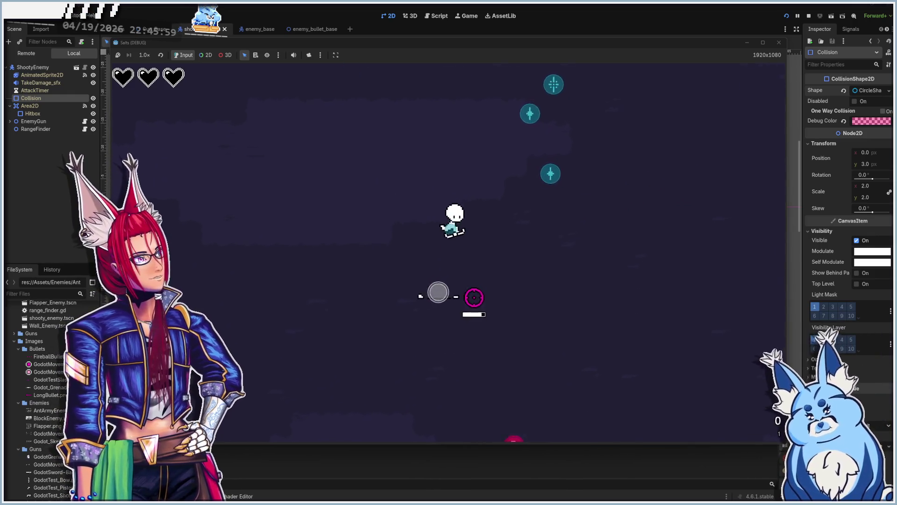
pyautogui.press('s')
pyautogui.press('a')
pyautogui.click(462, 317)
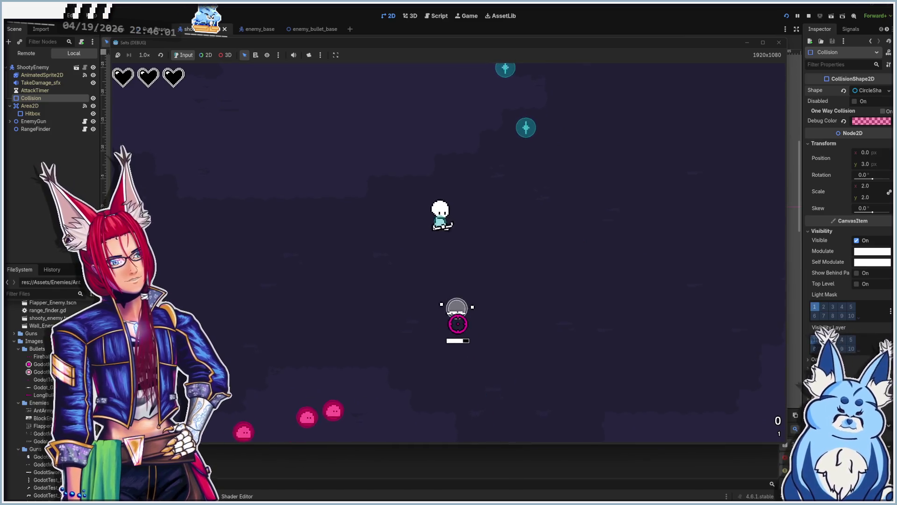
pyautogui.press('s')
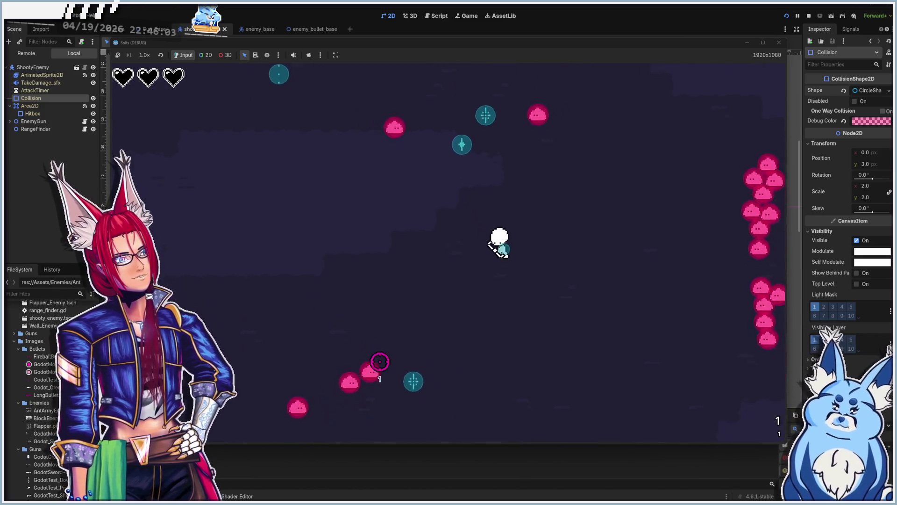
pyautogui.press('d')
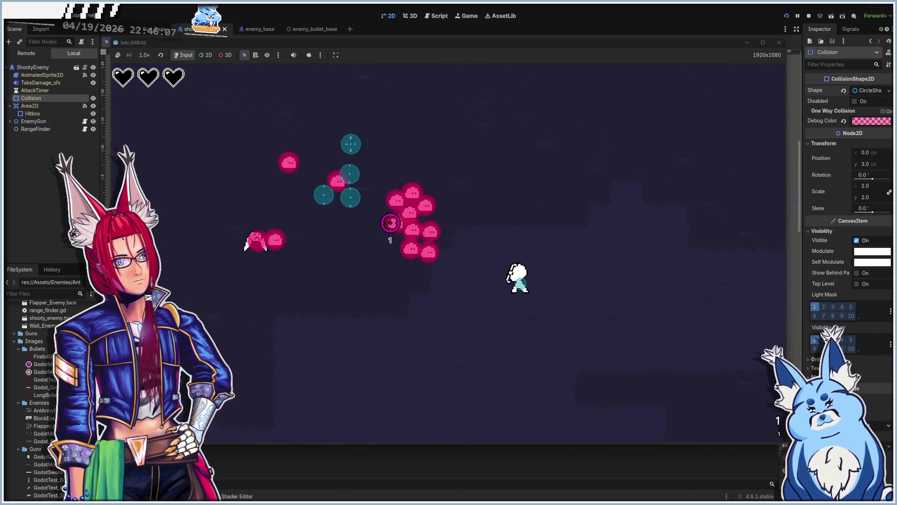
pyautogui.press('a')
pyautogui.press('s')
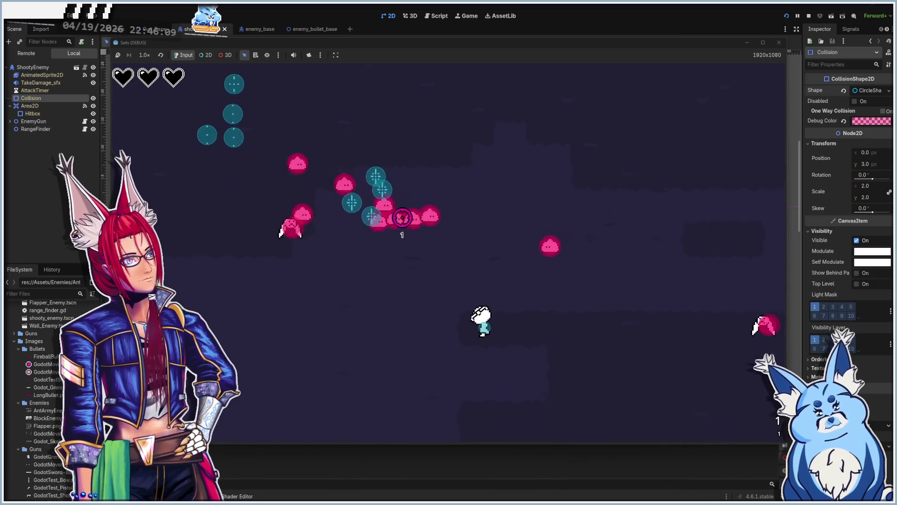
pyautogui.press('a')
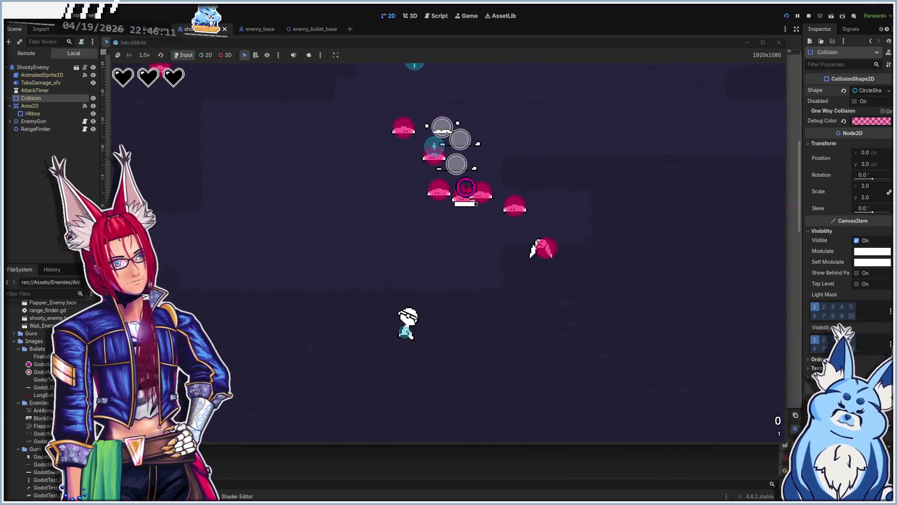
pyautogui.press('d')
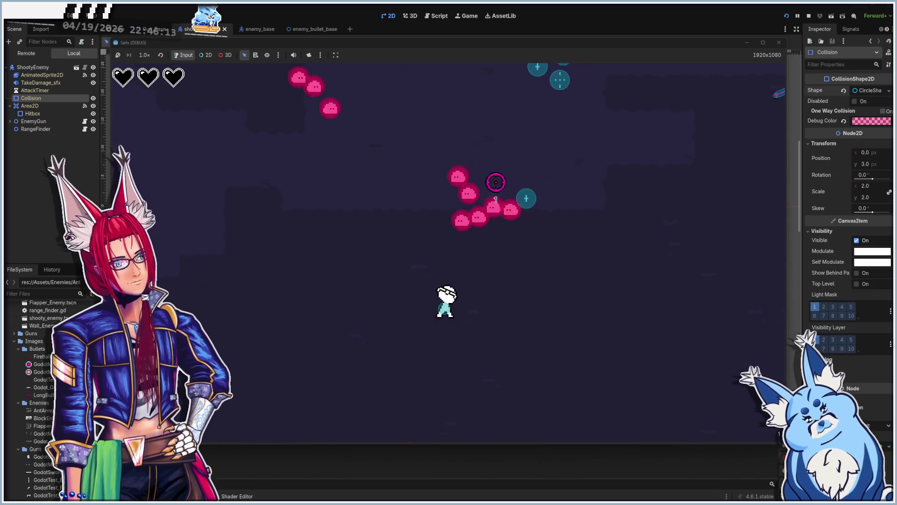
pyautogui.press('d')
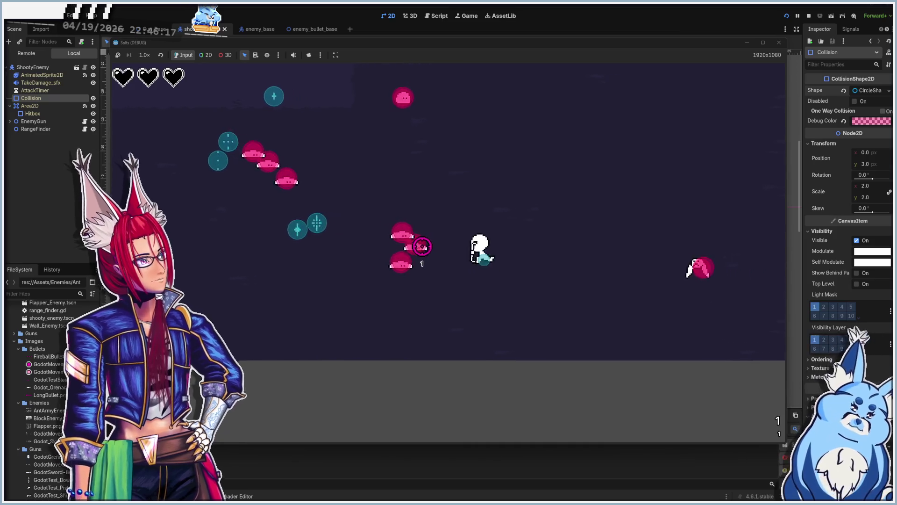
pyautogui.press('a')
pyautogui.press('a')
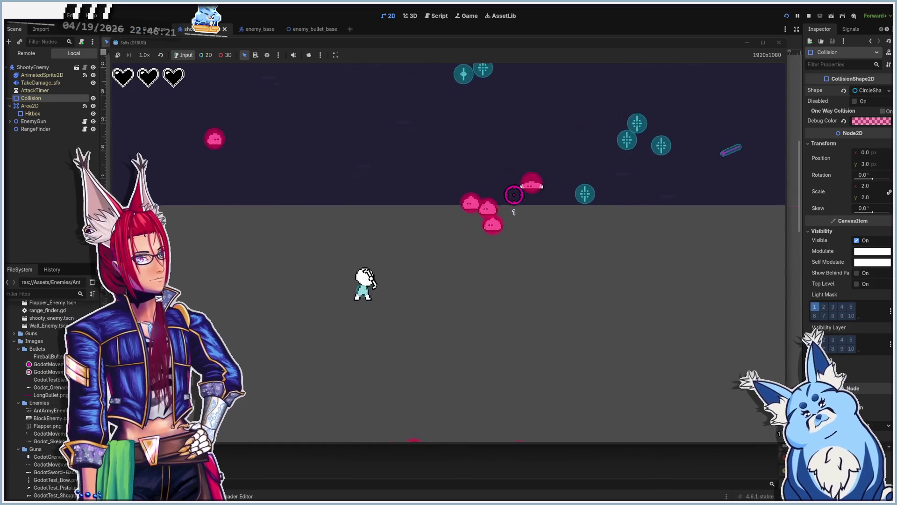
pyautogui.press('d')
pyautogui.press('w')
pyautogui.press('w')
pyautogui.press('a')
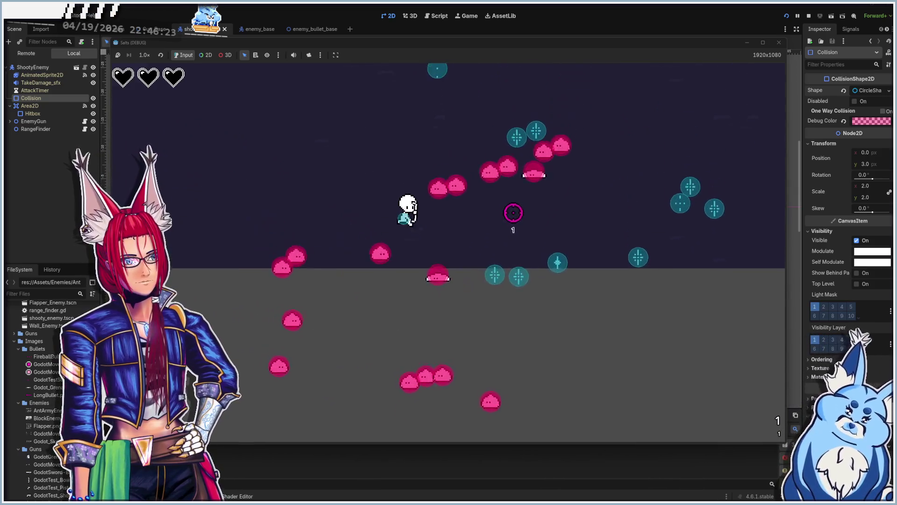
pyautogui.press('w')
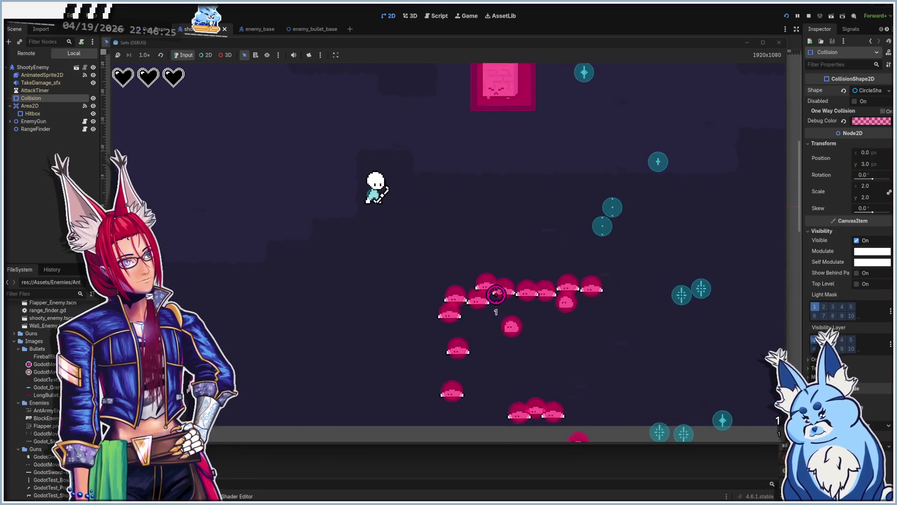
pyautogui.press('d')
pyautogui.press('w')
pyautogui.press('a')
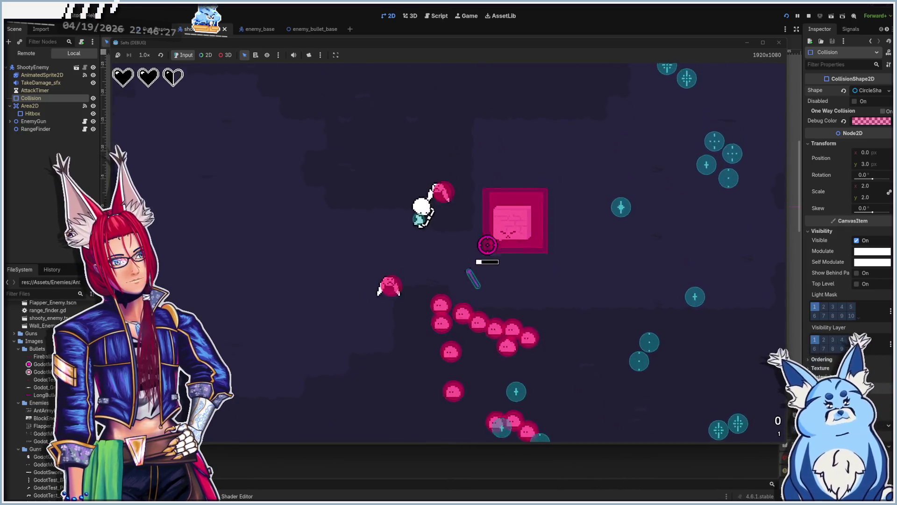
pyautogui.press('w')
pyautogui.press('d')
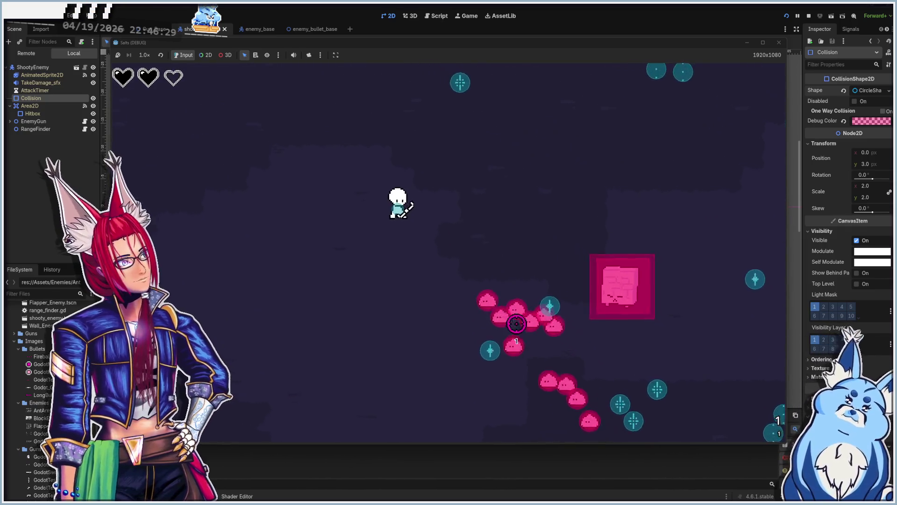
pyautogui.press('w')
pyautogui.press('d')
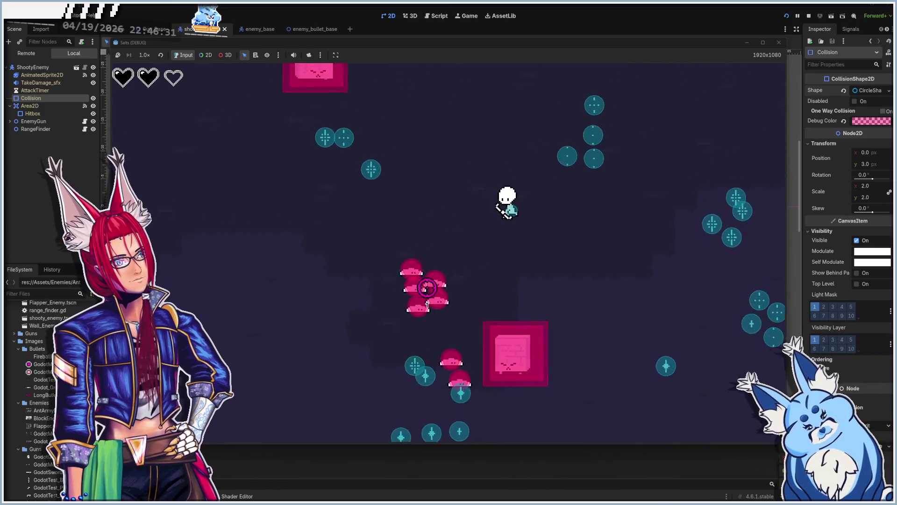
pyautogui.press('d')
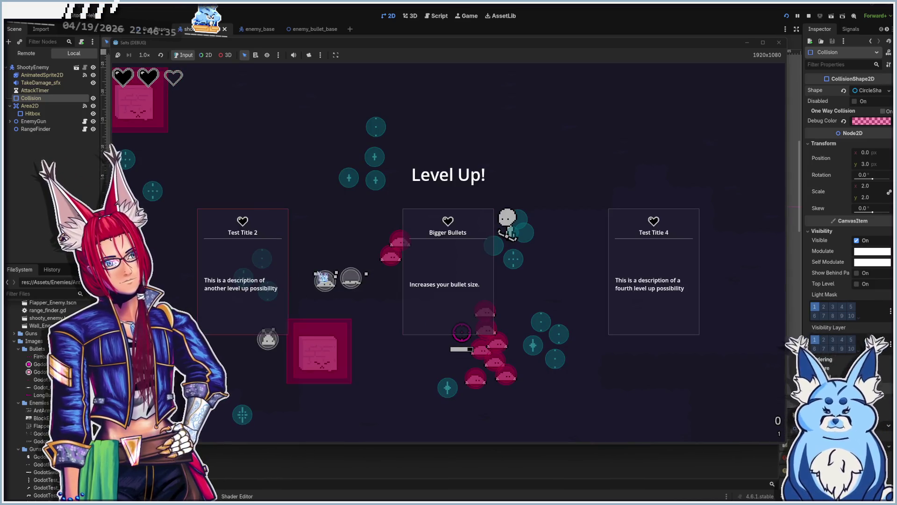
# Take the Bigger Bullets upgrade and keep dodging and shooting the enemy swarm
pyautogui.click(462, 333)
pyautogui.press('w')
pyautogui.press('a')
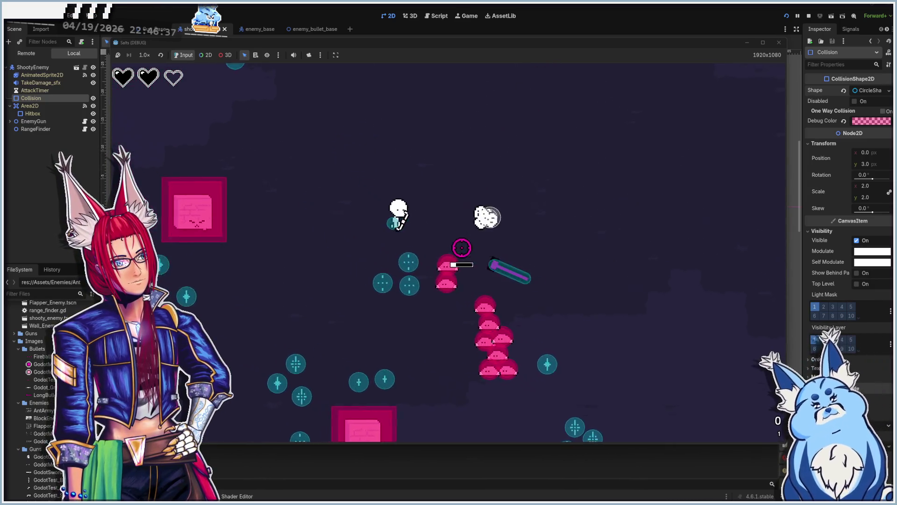
pyautogui.press('w')
pyautogui.press('a')
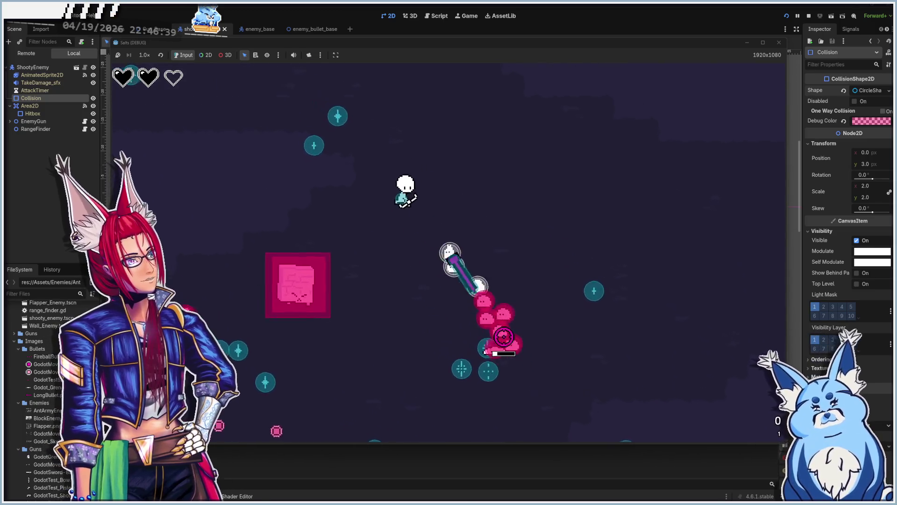
pyautogui.press('a')
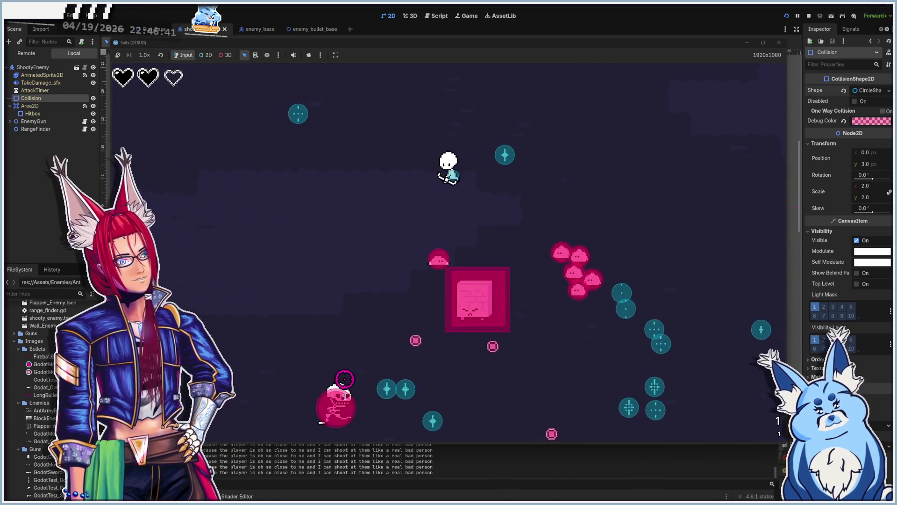
pyautogui.press('a')
pyautogui.press('s')
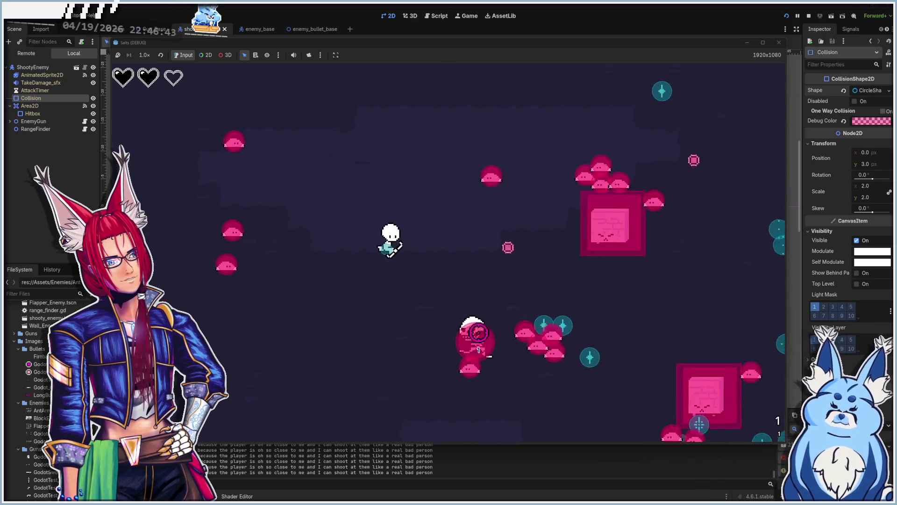
pyautogui.press('a')
pyautogui.press('s')
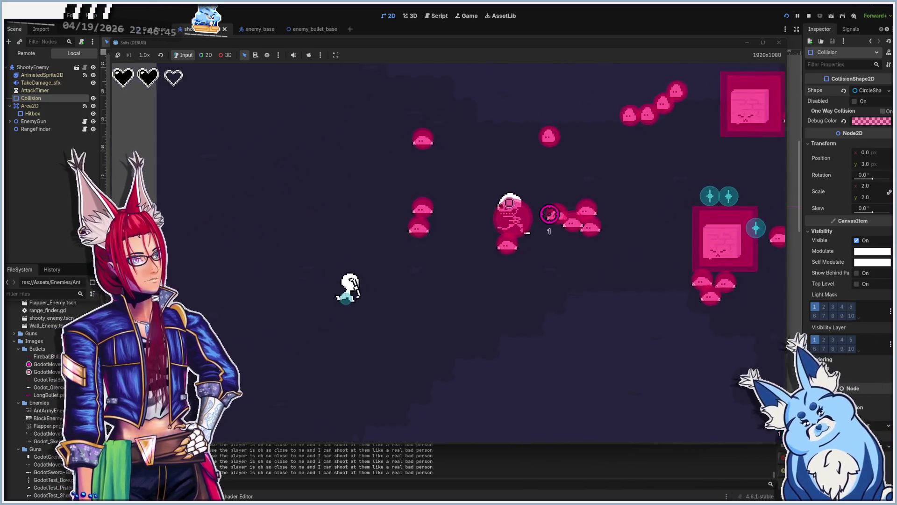
pyautogui.press('a')
pyautogui.press('w')
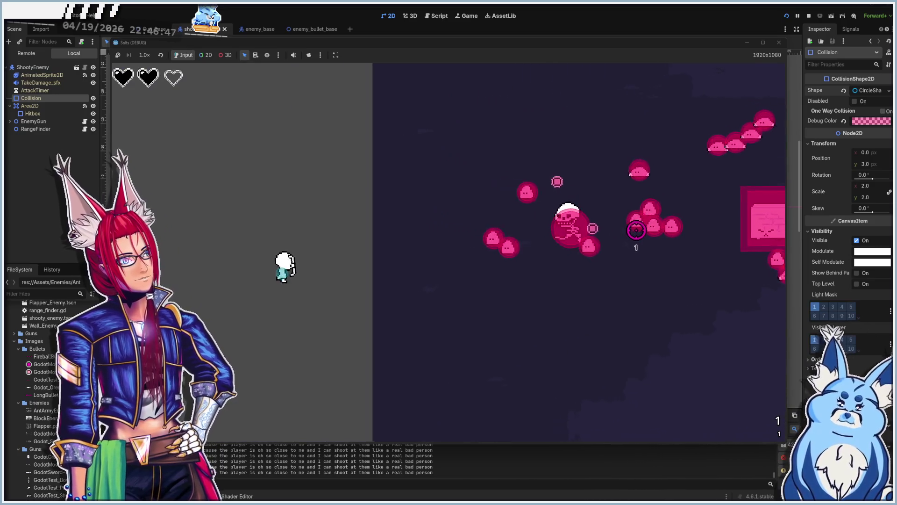
pyautogui.press('a')
pyautogui.press('s')
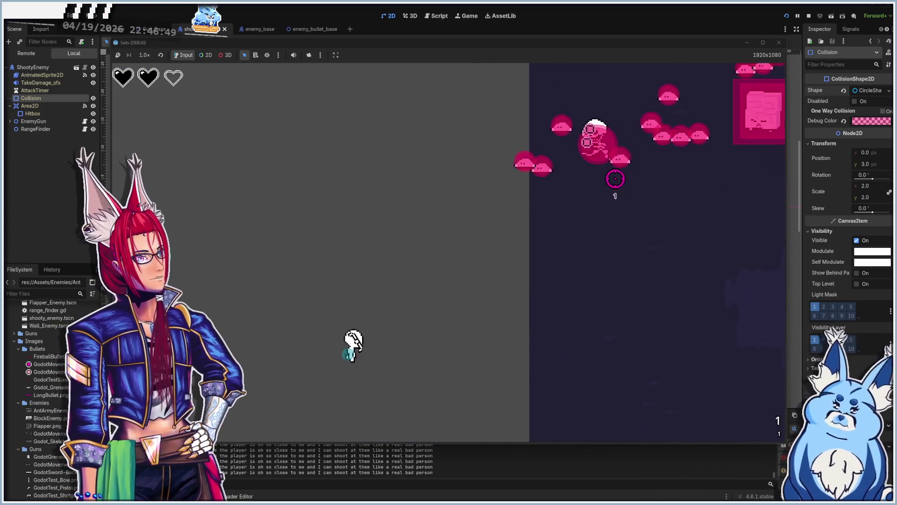
pyautogui.press('d')
pyautogui.press('s')
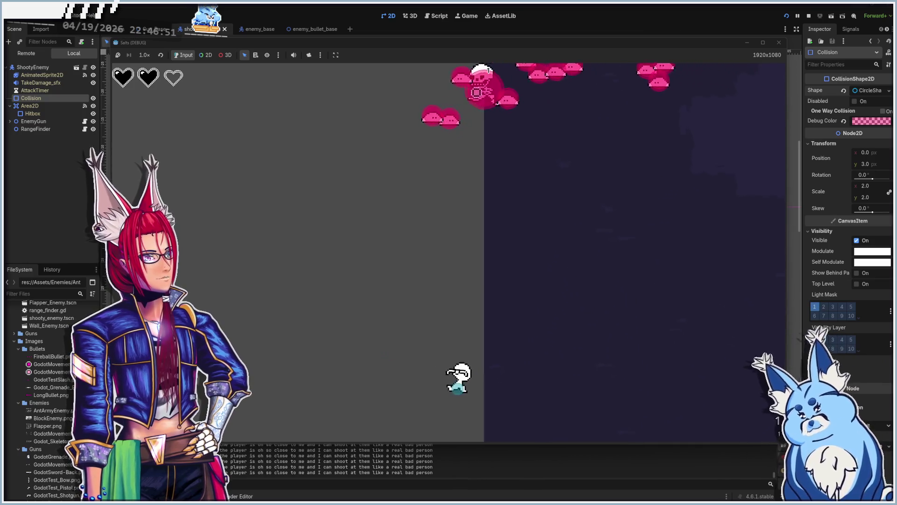
pyautogui.press('d')
pyautogui.press('s')
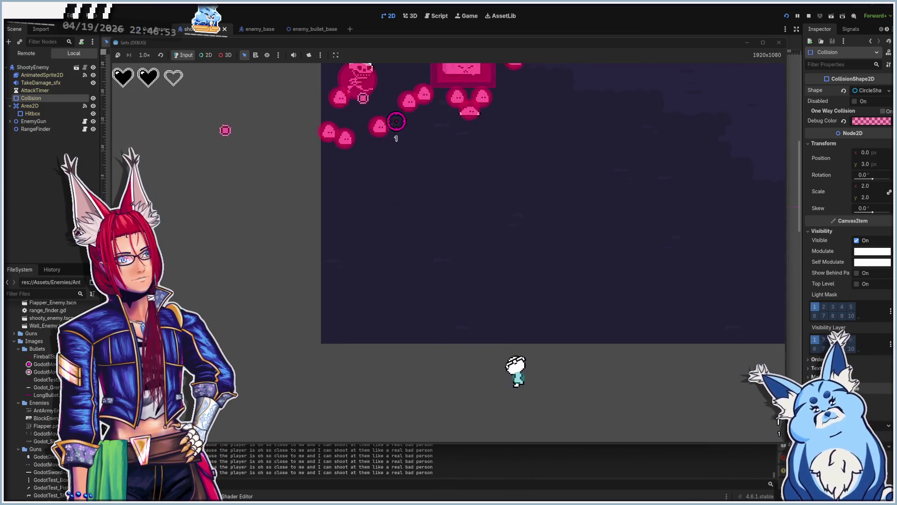
pyautogui.press('d')
pyautogui.press('s')
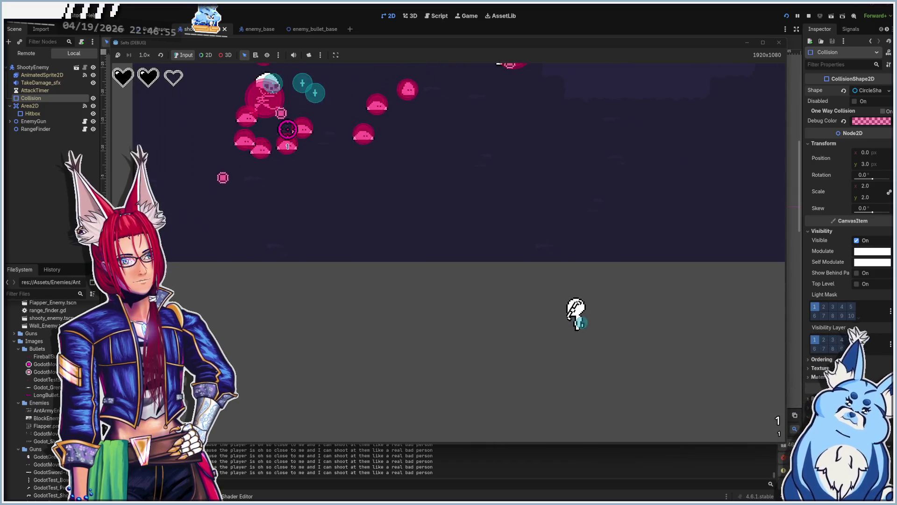
pyautogui.press('d')
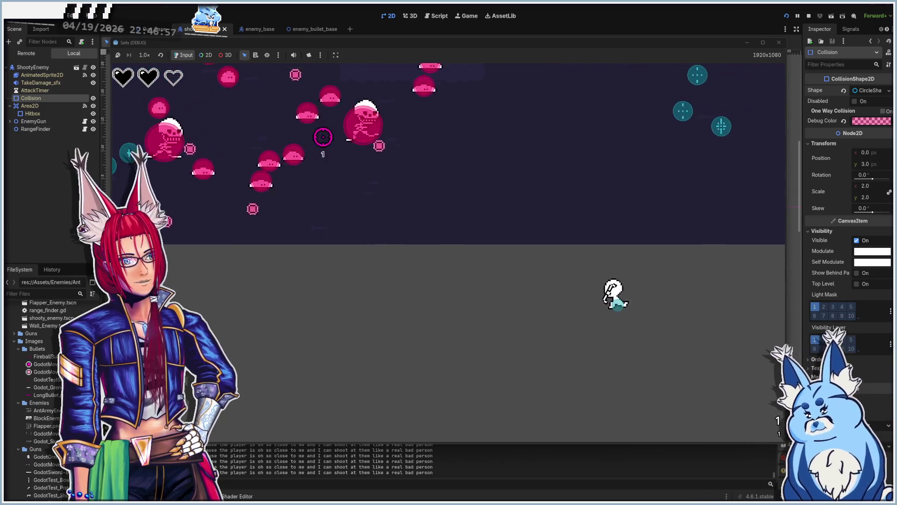
pyautogui.press('d')
pyautogui.press('s')
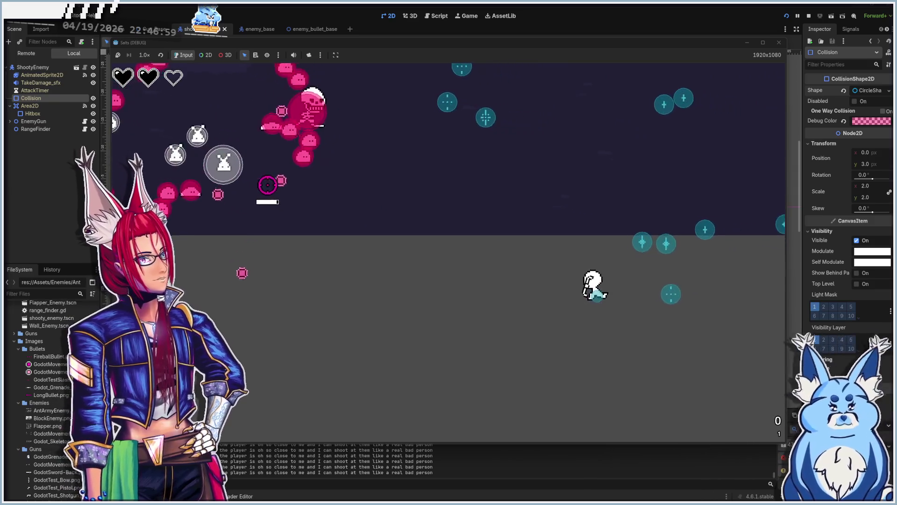
pyautogui.press('d')
pyautogui.press('w')
pyautogui.click(251, 195)
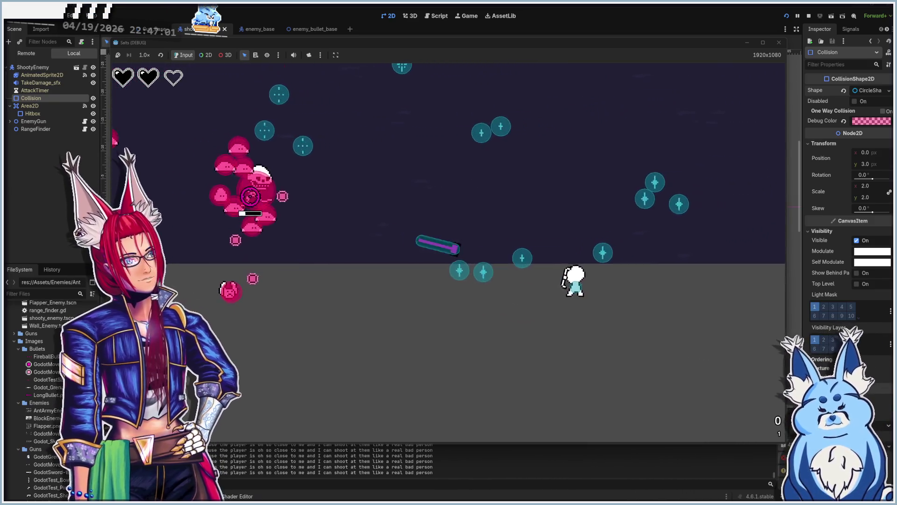
pyautogui.press('d')
pyautogui.press('w')
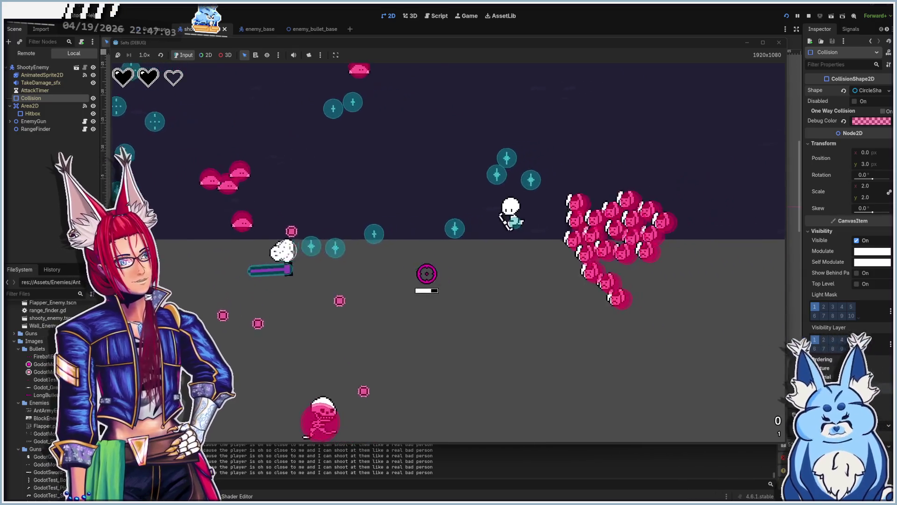
pyautogui.press('w')
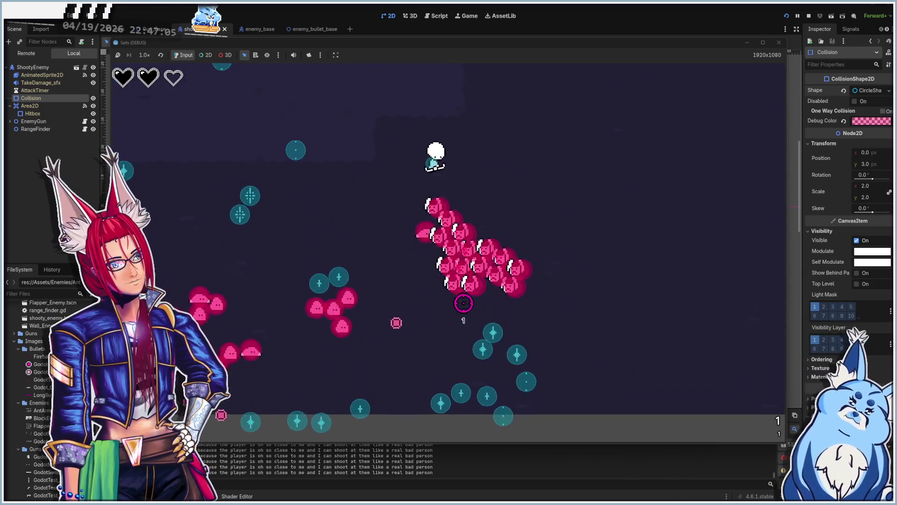
pyautogui.press('w')
pyautogui.click(464, 306)
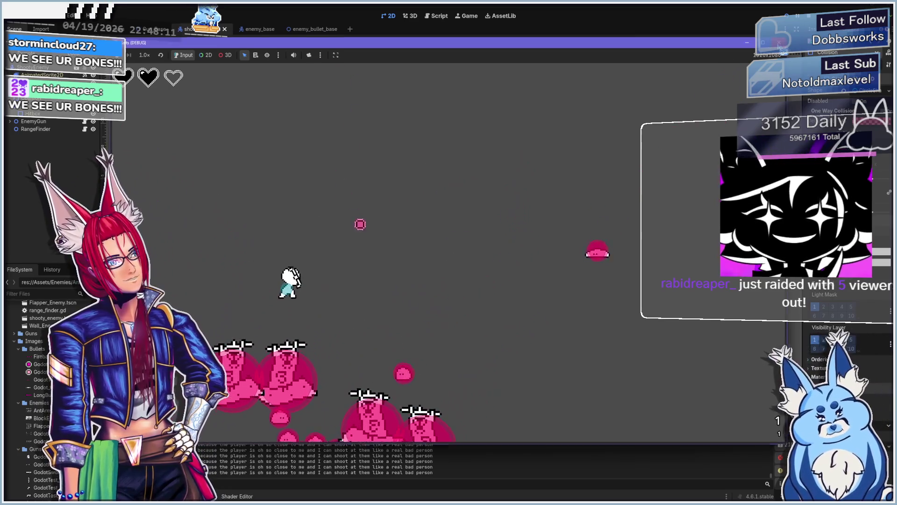
pyautogui.press('F8')
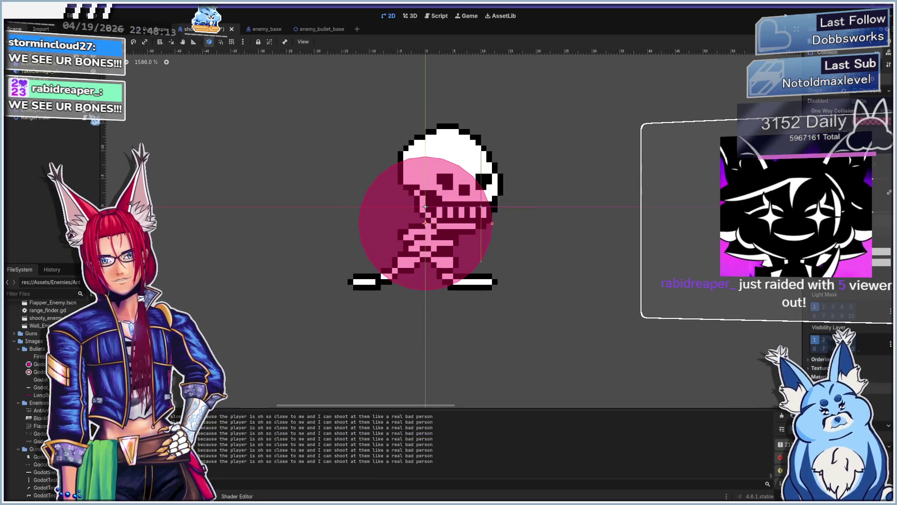
# Hide the enemy's collision circle and preview the skeleton's Attack animation
pyautogui.click(93, 86)
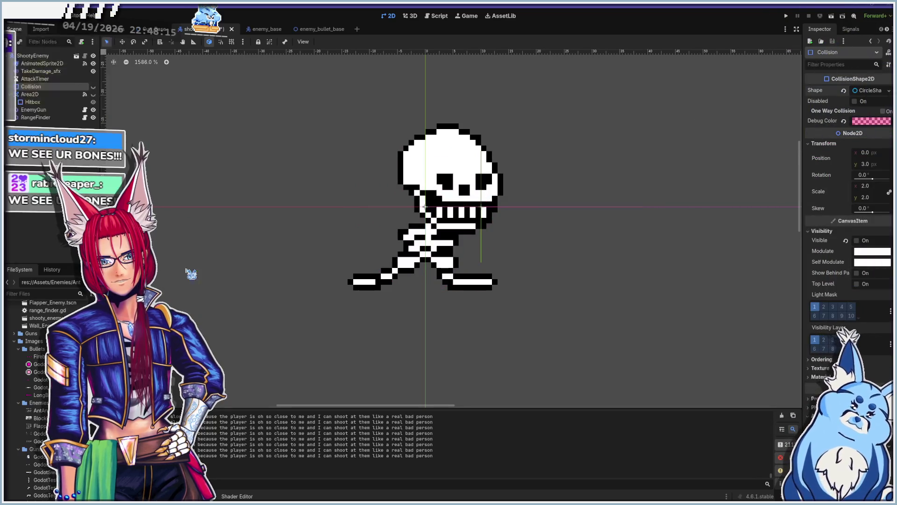
pyautogui.click(42, 63)
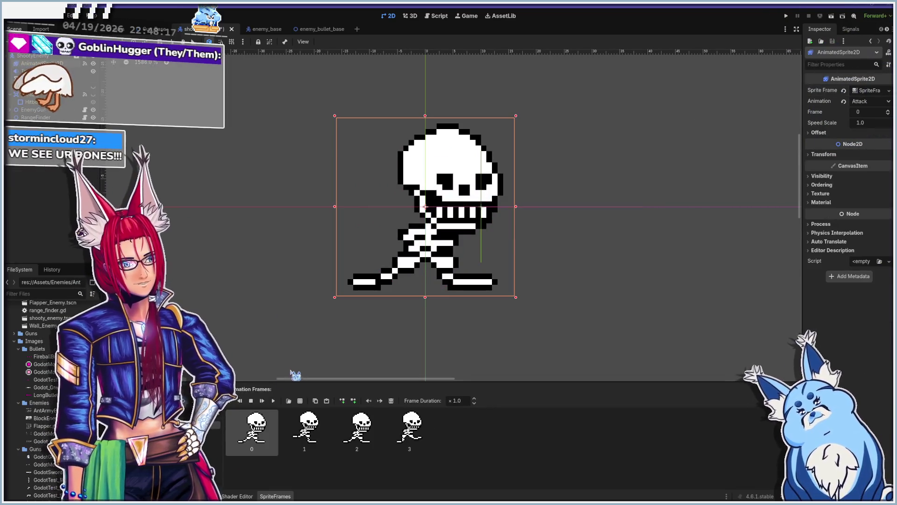
pyautogui.click(263, 401)
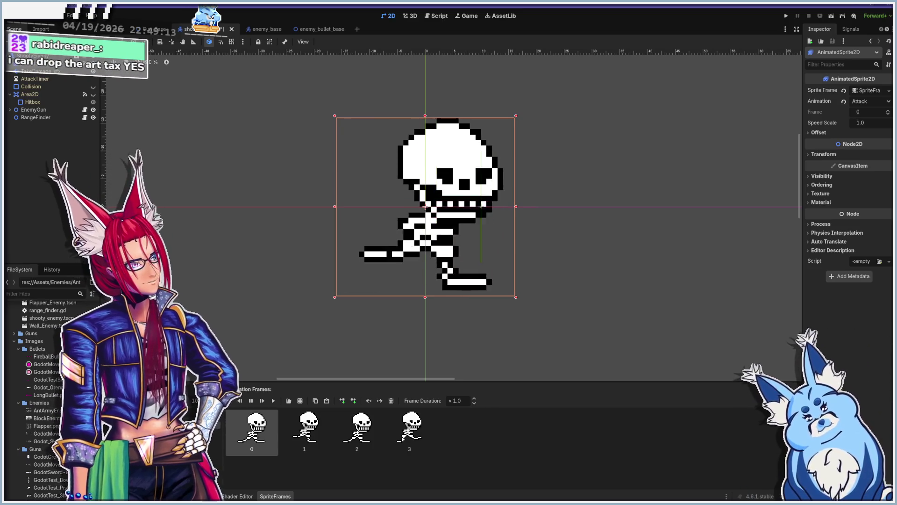
pyautogui.hotkey('alt', 'Tab')
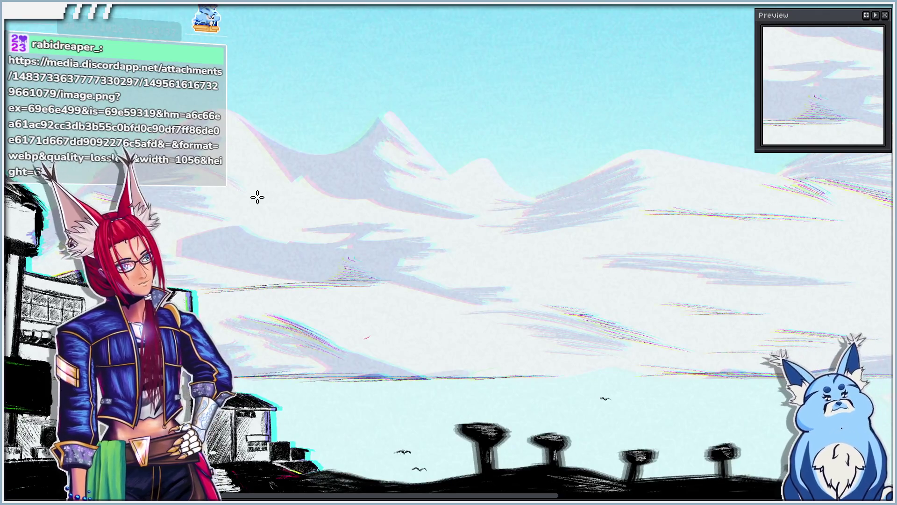
# Leave the landscape artwork and paste the five-character lineup into a new blank sprite
pyautogui.scroll(-3, 258, 197)
pyautogui.scroll(2, 257, 197)
pyautogui.moveTo(383, 216)
pyautogui.mouseDown()
pyautogui.moveTo(392, 251)
pyautogui.moveTo(374, 248)
pyautogui.mouseUp()
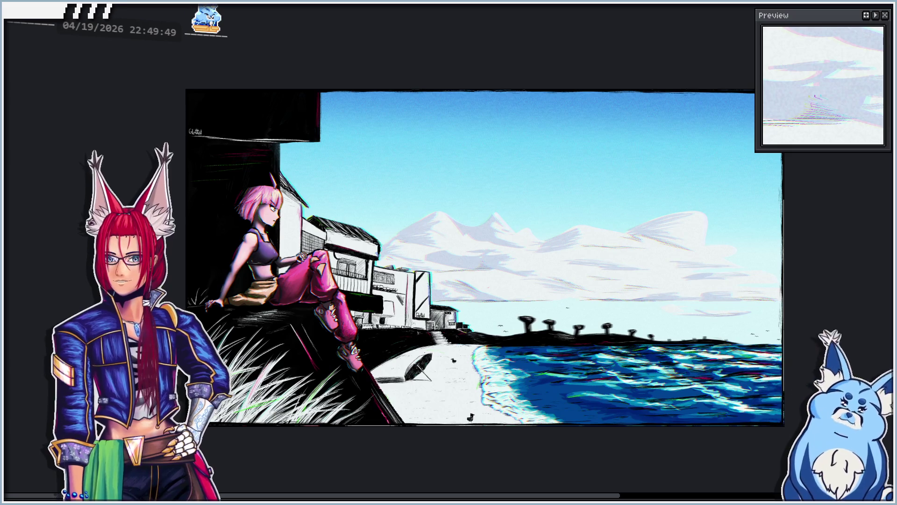
pyautogui.hotkey('ctrl', 'n')
pyautogui.click(290, 390)
pyautogui.hotkey('ctrl', 'v')
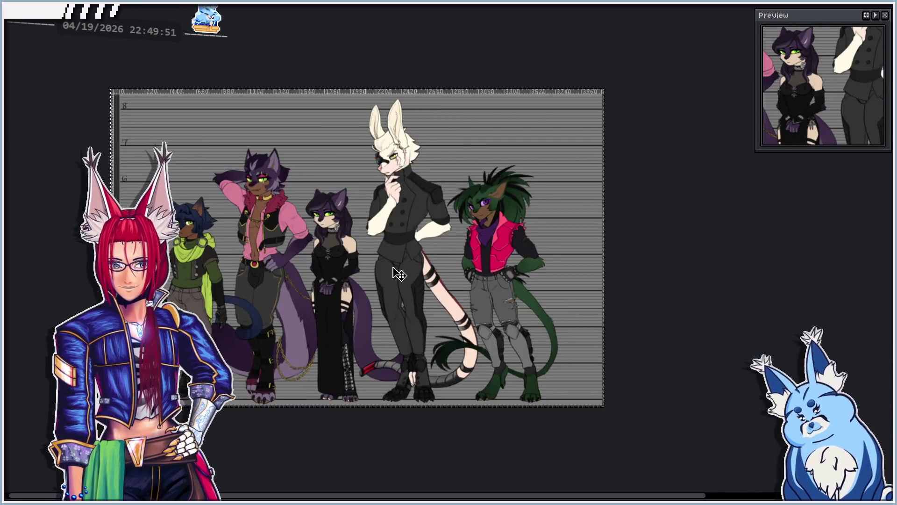
# Pan along the lineup to the characters' heads and height ruler, then fit it to the window
pyautogui.scroll(3, 395, 266)
pyautogui.moveTo(337, 281); pyautogui.dragTo(454, 281)
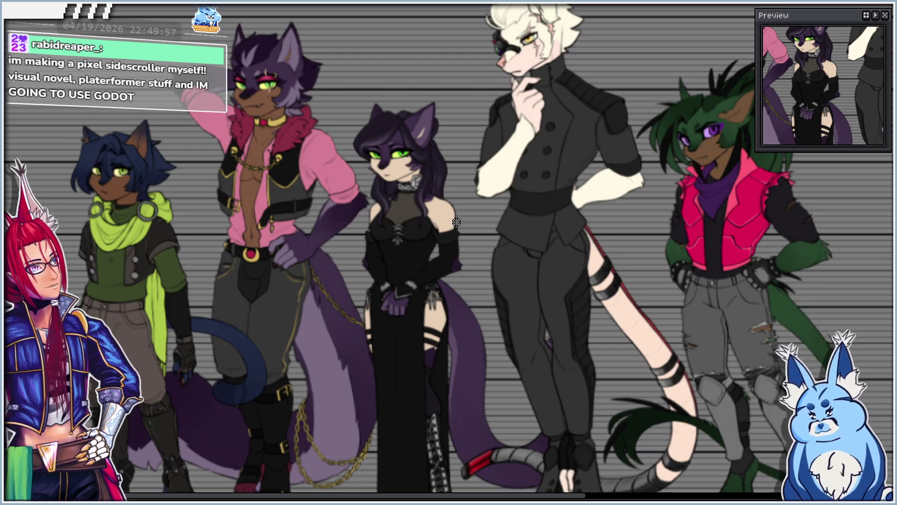
pyautogui.scroll(-3, 423, 271)
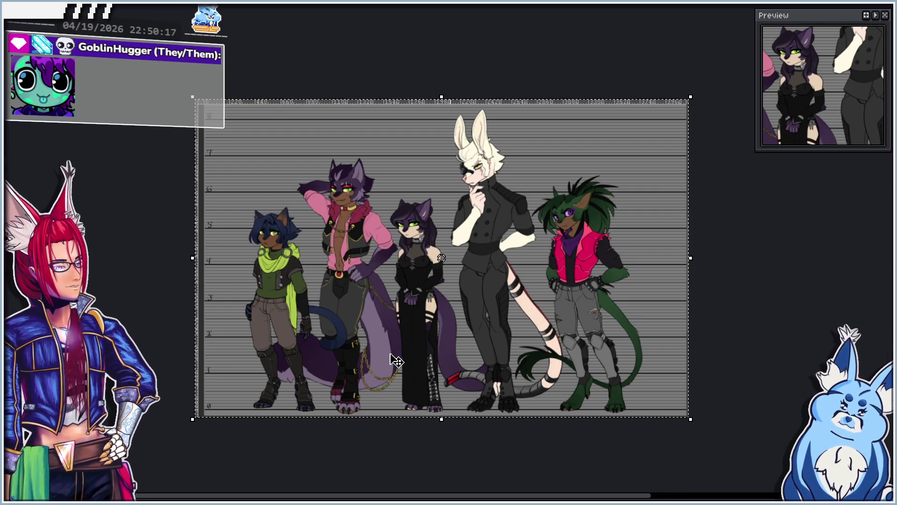
pyautogui.scroll(2, 396, 360)
pyautogui.moveTo(341, 348)
pyautogui.mouseDown()
pyautogui.moveTo(368, 368)
pyautogui.moveTo(417, 439)
pyautogui.moveTo(416, 458)
pyautogui.moveTo(391, 434)
pyautogui.moveTo(231, 396)
pyautogui.moveTo(310, 463)
pyautogui.moveTo(307, 490)
pyautogui.mouseUp()
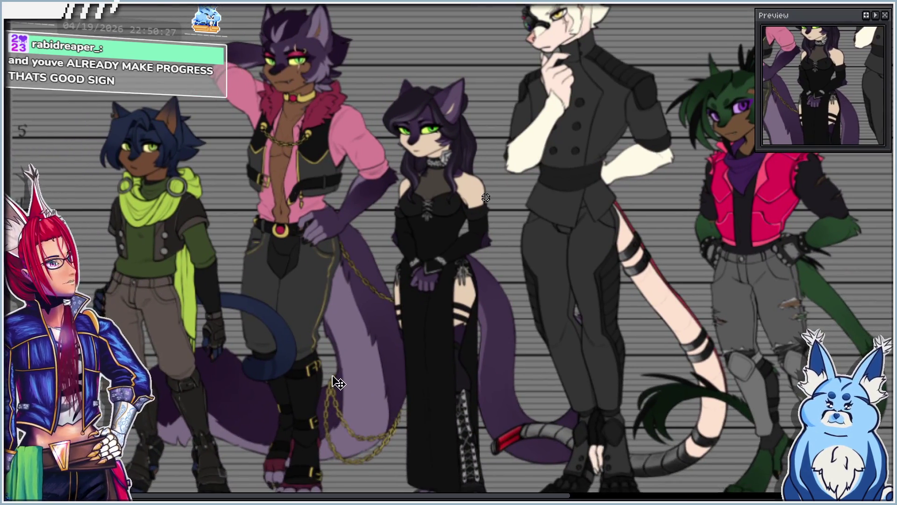
pyautogui.hotkey('ctrl', '0')
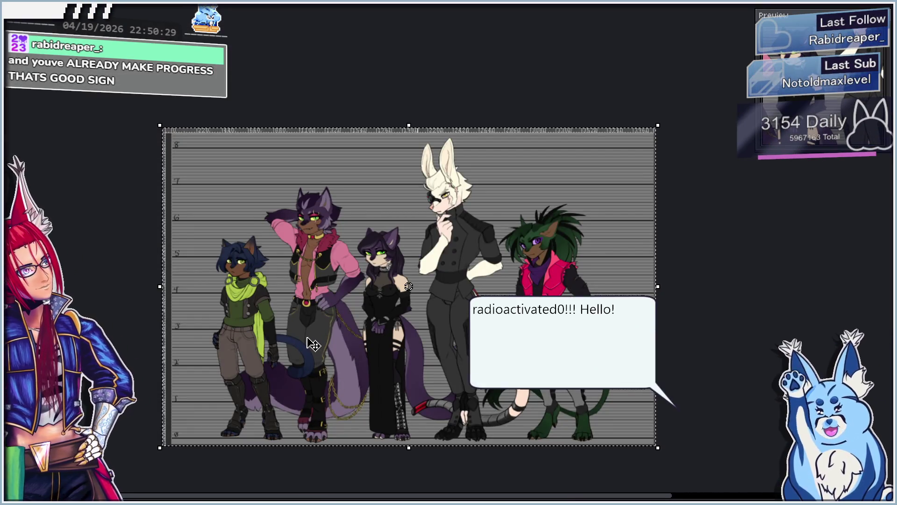
pyautogui.moveTo(308, 345); pyautogui.dragTo(274, 326)
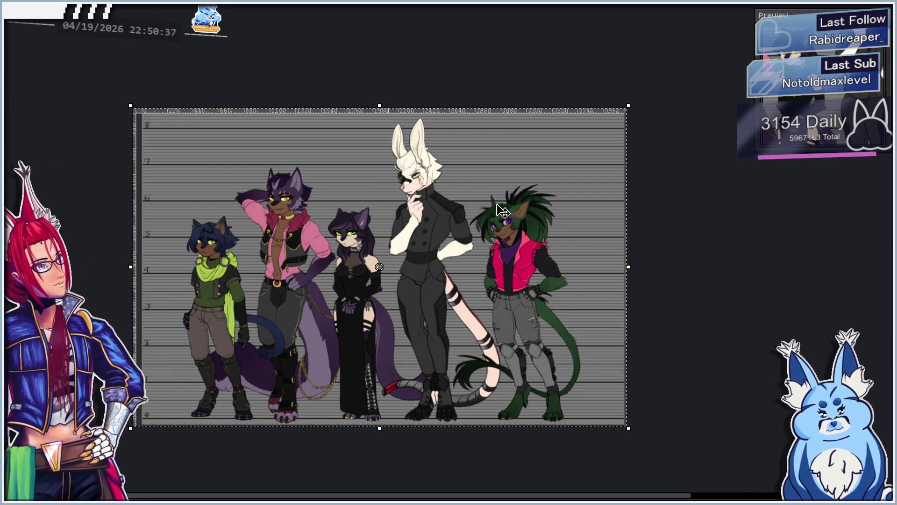
# Zoom into a close-up of the lineup, pan across it, then refit the whole image
pyautogui.scroll(2, 348, 287)
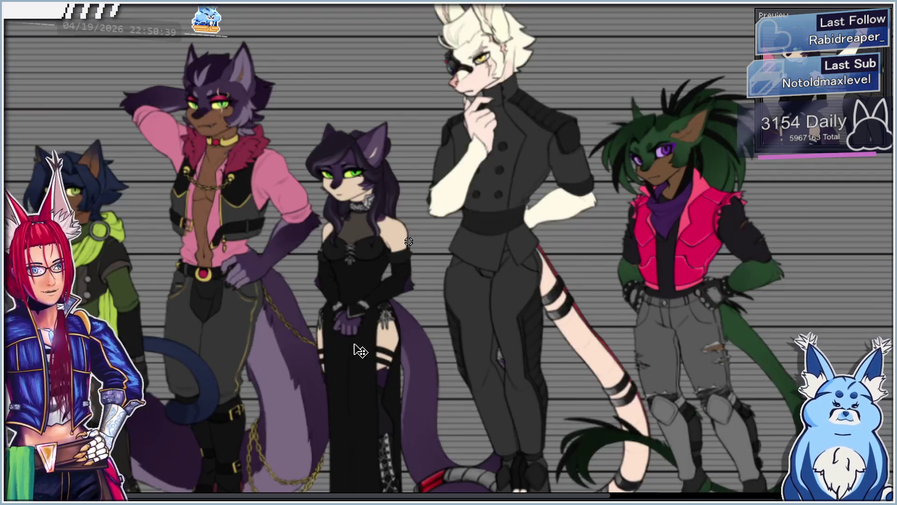
pyautogui.scroll(-2, 393, 300)
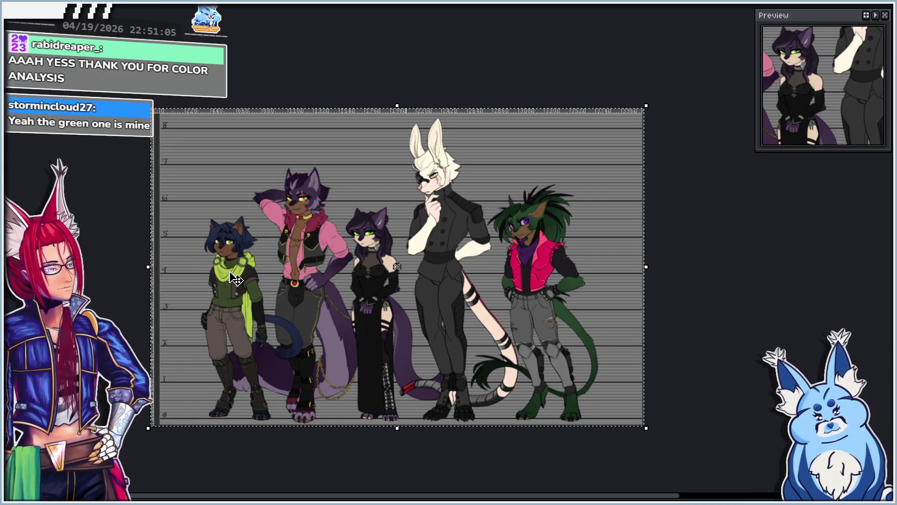
pyautogui.scroll(2, 202, 289)
pyautogui.moveTo(545, 286)
pyautogui.mouseDown()
pyautogui.moveTo(457, 259)
pyautogui.moveTo(315, 276)
pyautogui.mouseUp()
pyautogui.moveTo(229, 267)
pyautogui.mouseDown()
pyautogui.moveTo(292, 265)
pyautogui.moveTo(497, 222)
pyautogui.moveTo(492, 232)
pyautogui.moveTo(356, 226)
pyautogui.moveTo(216, 207)
pyautogui.moveTo(206, 247)
pyautogui.moveTo(216, 252)
pyautogui.moveTo(343, 271)
pyautogui.moveTo(481, 274)
pyautogui.mouseUp()
pyautogui.moveTo(590, 307)
pyautogui.mouseDown()
pyautogui.moveTo(490, 257)
pyautogui.moveTo(286, 230)
pyautogui.moveTo(359, 219)
pyautogui.mouseUp()
pyautogui.hotkey('ctrl', '0')
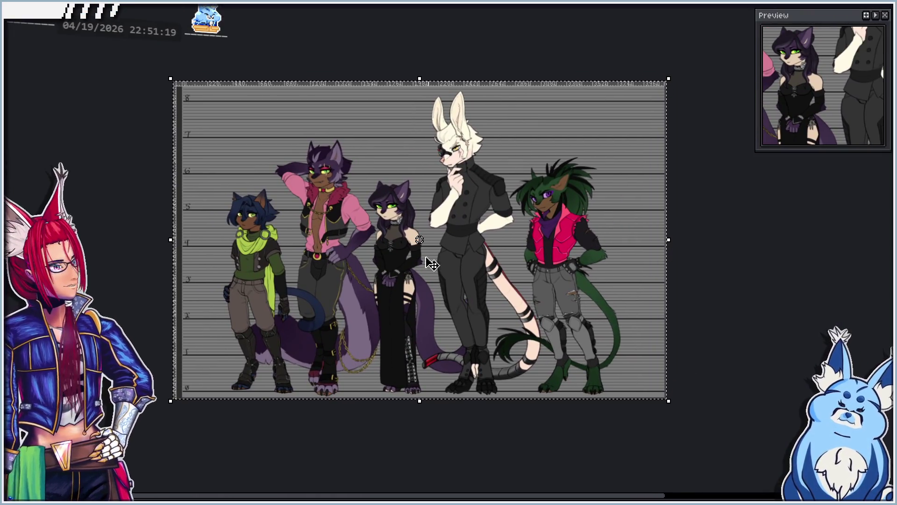
# Zoom back in on the lineup and recentre the view on the characters' heads
pyautogui.scroll(3, 345, 309)
pyautogui.moveTo(377, 263)
pyautogui.mouseDown()
pyautogui.moveTo(389, 259)
pyautogui.moveTo(436, 181)
pyautogui.mouseUp()
pyautogui.scroll(3, 255, 403)
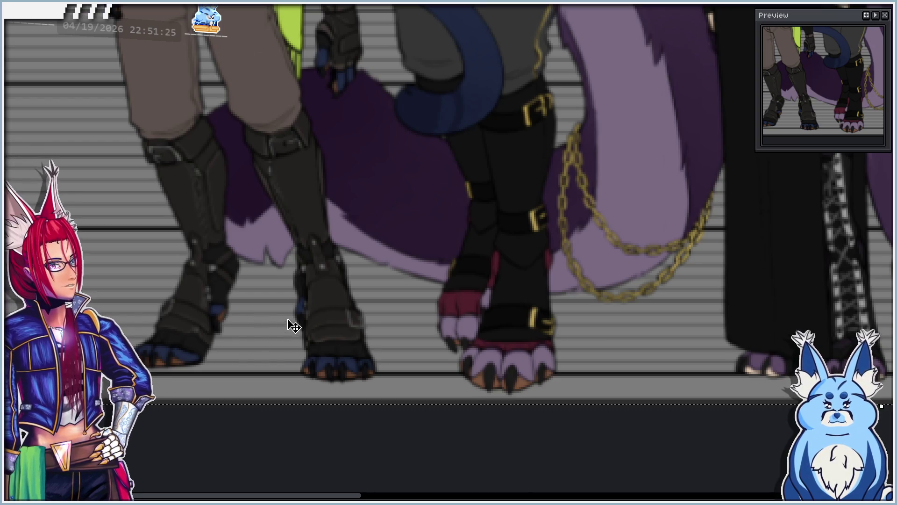
pyautogui.scroll(-5, 198, 342)
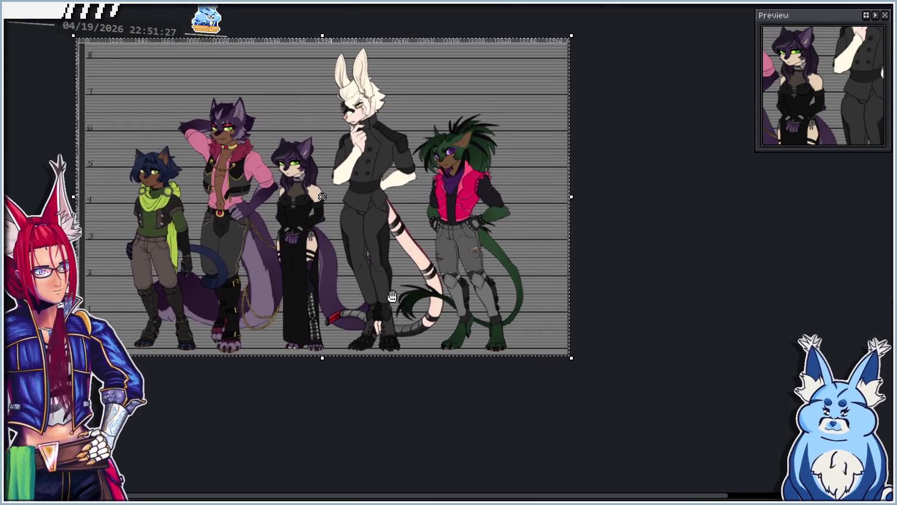
pyautogui.moveTo(397, 297); pyautogui.dragTo(421, 304)
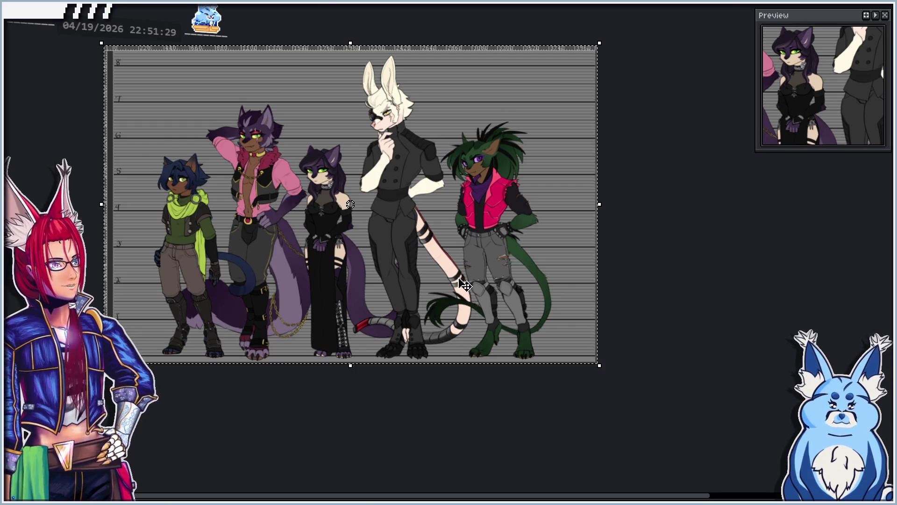
pyautogui.scroll(2, 459, 279)
pyautogui.moveTo(464, 283)
pyautogui.mouseDown()
pyautogui.moveTo(482, 335)
pyautogui.moveTo(536, 387)
pyautogui.mouseUp()
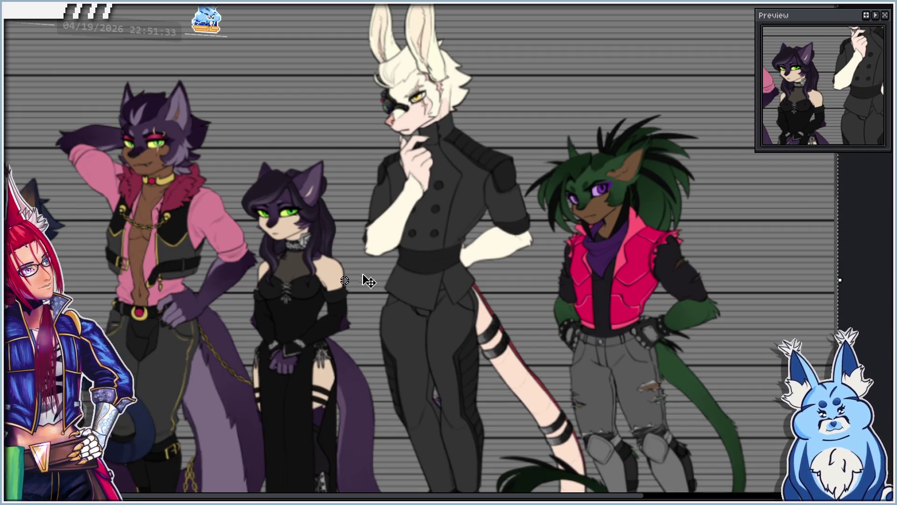
# Pan from the blue-haired character to the right-hand characters, then switch to the skeleton sprite
pyautogui.moveTo(250, 267); pyautogui.dragTo(387, 261)
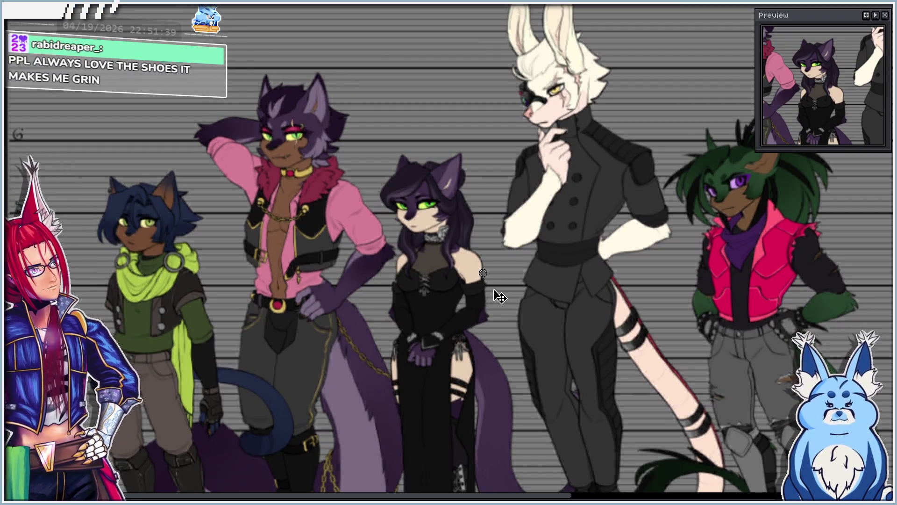
pyautogui.scroll(-5, 527, 327)
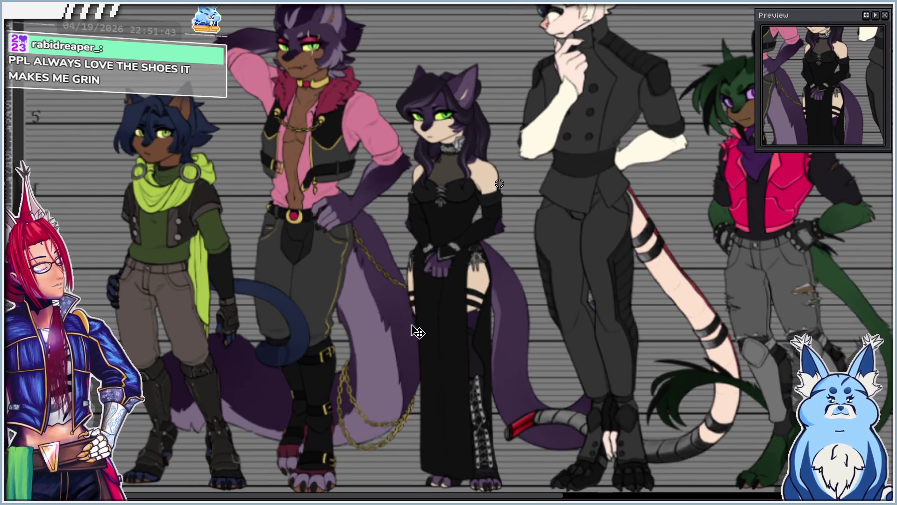
pyautogui.scroll(-5, 411, 327)
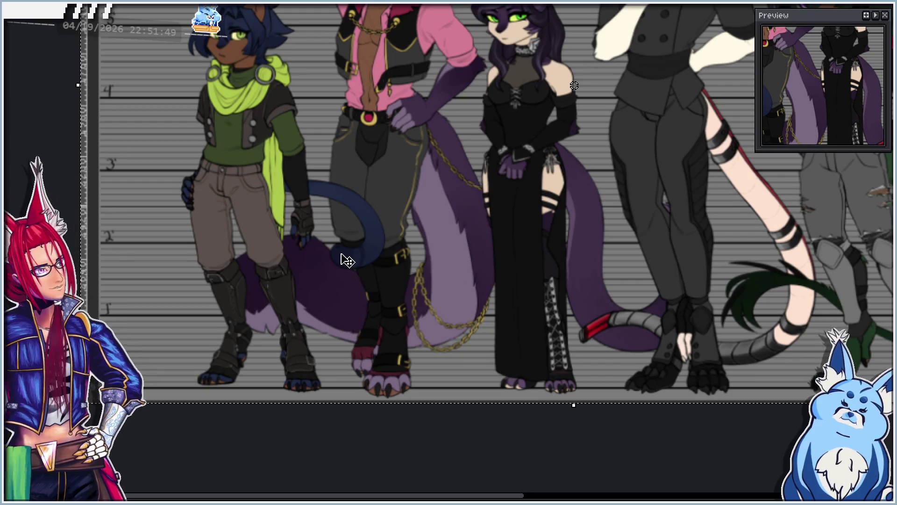
pyautogui.scroll(1, 342, 260)
pyautogui.hscroll(3, 342, 260)
pyautogui.hscroll(2, 440, 275)
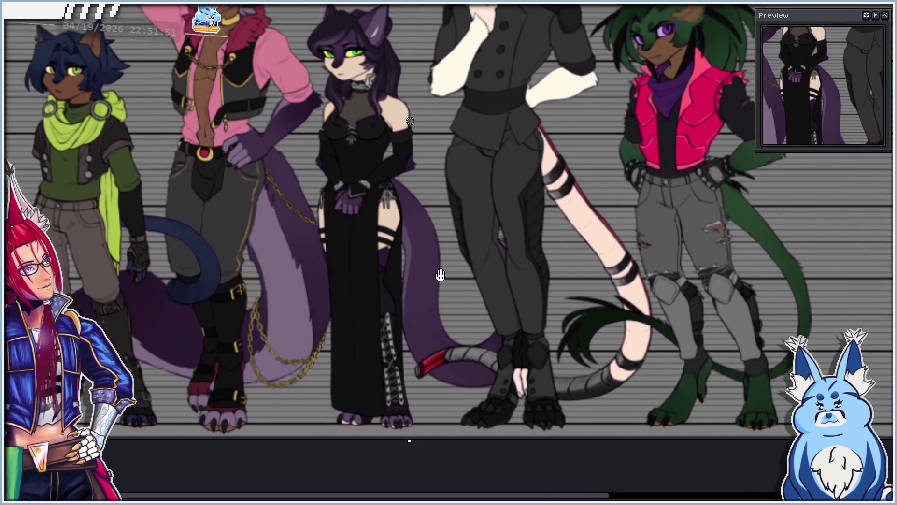
pyautogui.moveTo(440, 275); pyautogui.dragTo(529, 264)
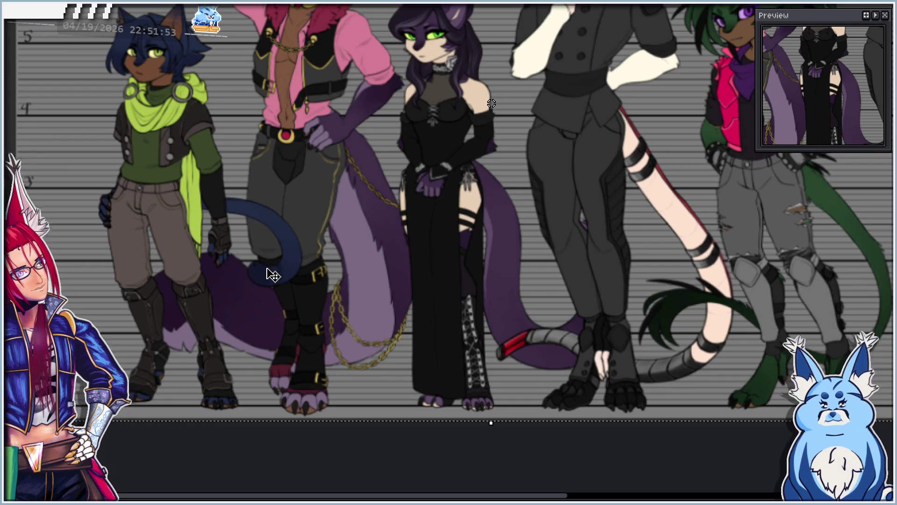
pyautogui.moveTo(311, 299); pyautogui.dragTo(331, 299)
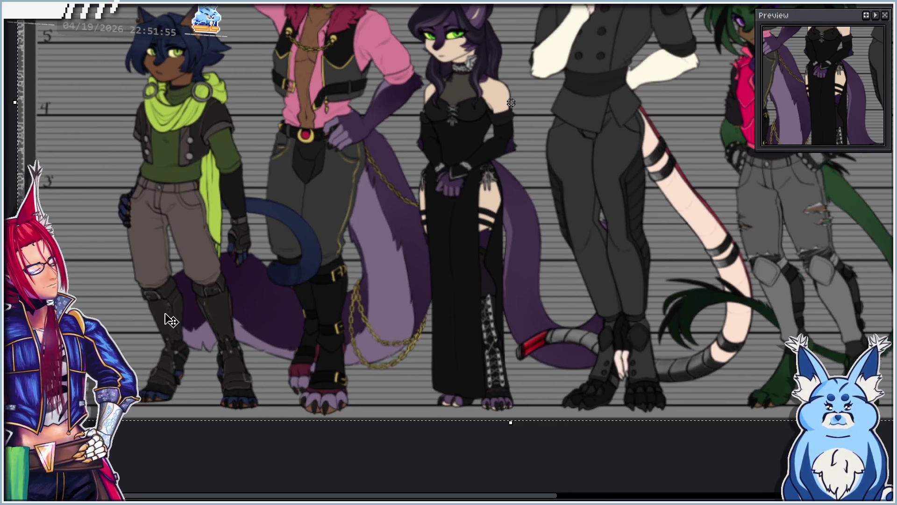
pyautogui.moveTo(531, 276); pyautogui.dragTo(416, 321)
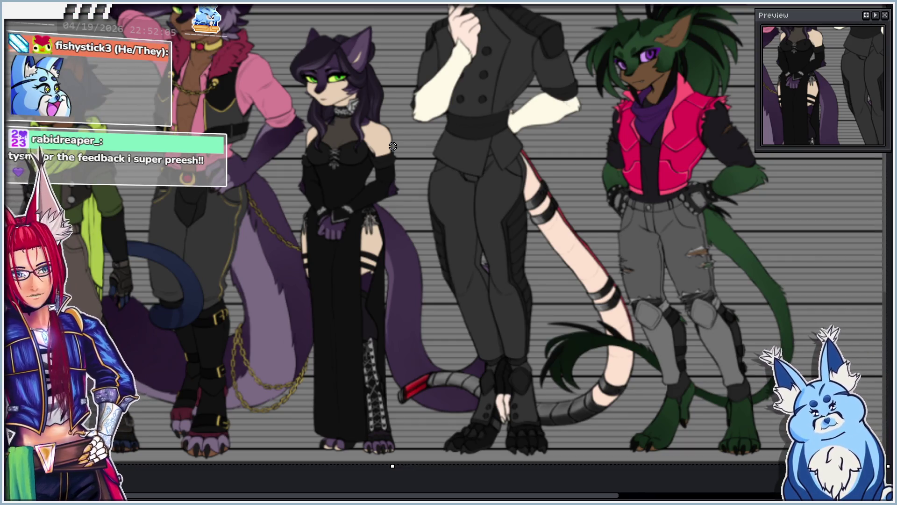
pyautogui.moveTo(480, 221); pyautogui.dragTo(473, 286)
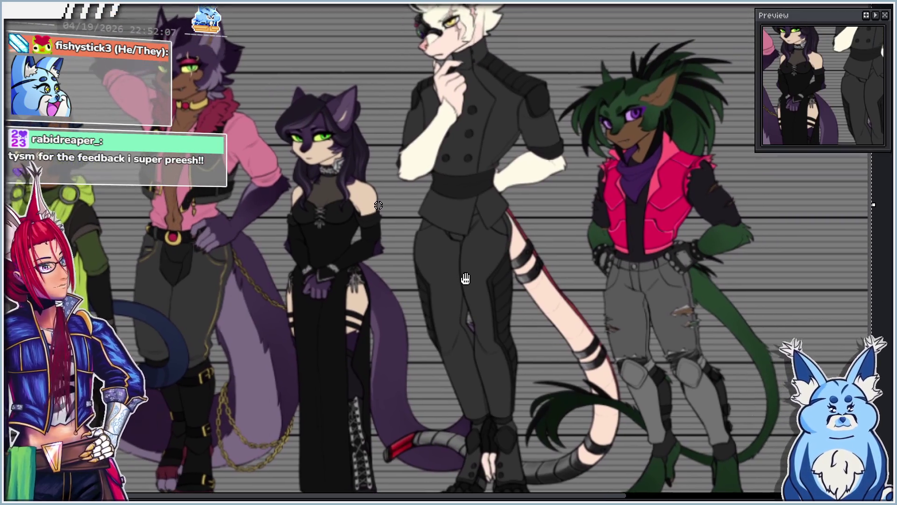
pyautogui.scroll(-5, 477, 284)
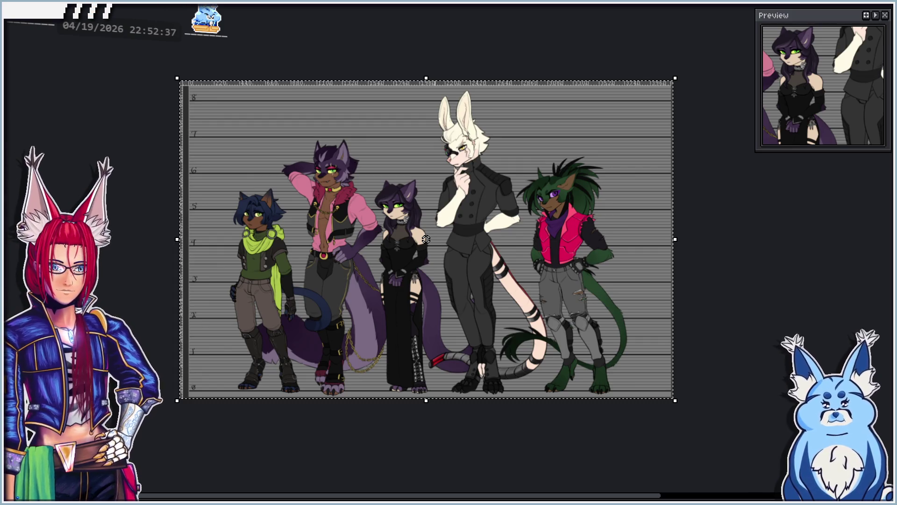
pyautogui.hotkey('ctrl', 'Tab')
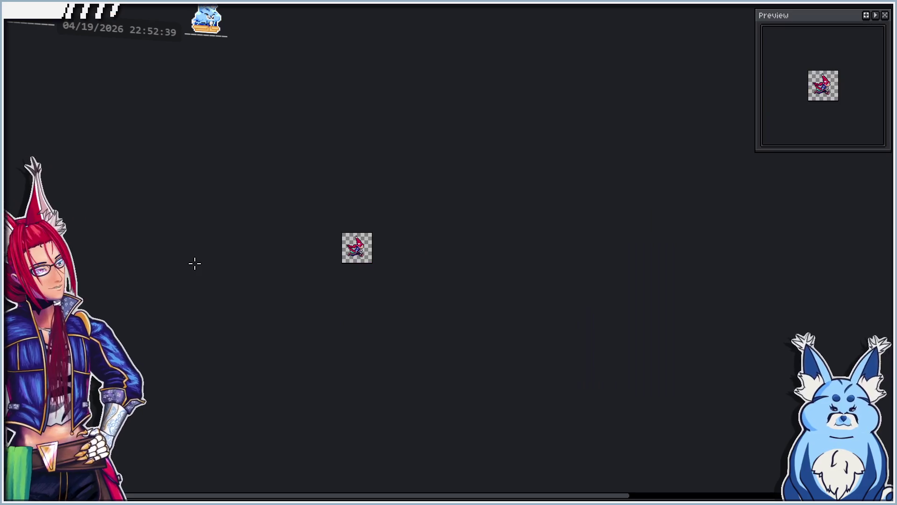
# Zoom in on the skeleton sprite and glance at the blue creature sprite before returning to the lineup
pyautogui.scroll(3, 338, 256)
pyautogui.moveTo(373, 242); pyautogui.dragTo(343, 266)
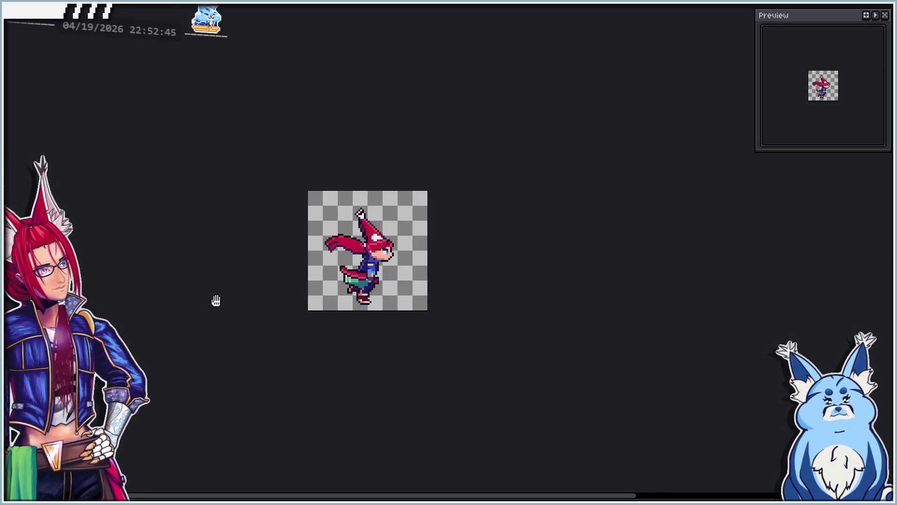
pyautogui.scroll(1, 217, 293)
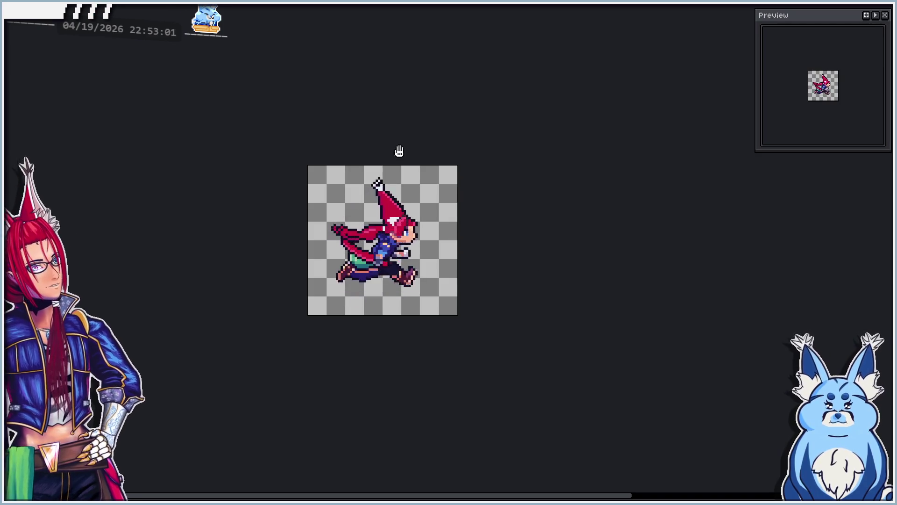
pyautogui.hotkey('ctrl', 'Tab')
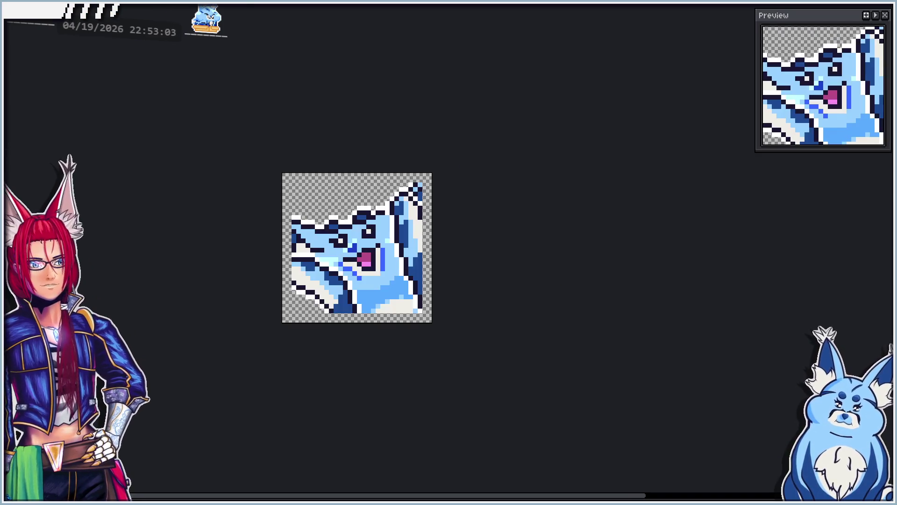
pyautogui.moveTo(460, 295)
pyautogui.mouseDown()
pyautogui.moveTo(477, 292)
pyautogui.moveTo(475, 285)
pyautogui.mouseUp()
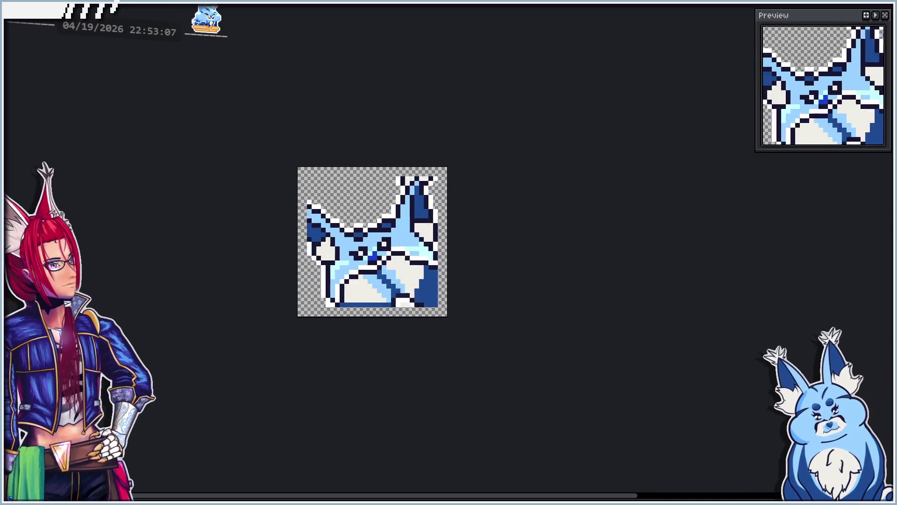
pyautogui.hotkey('ctrl', 'Tab')
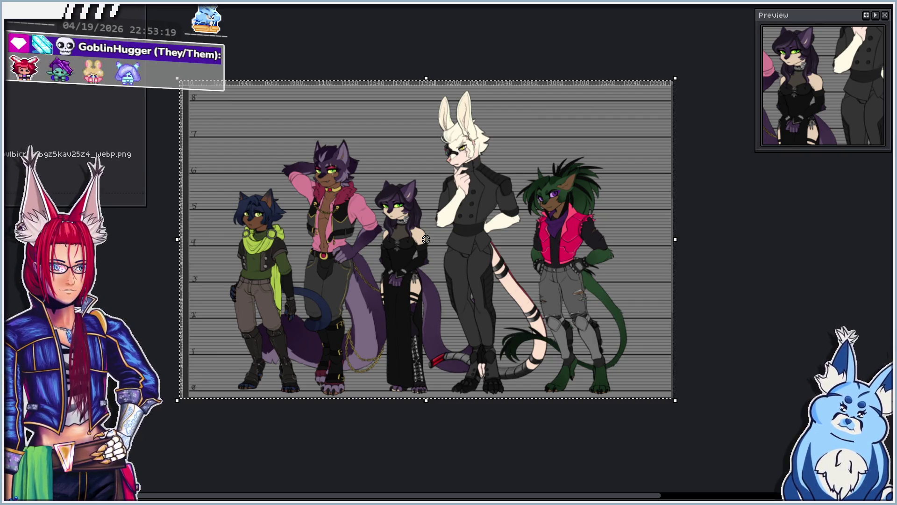
# Glance at the goblin portrait, paste the two-cat image into a new sprite, then open the ANTIBLOOD tab
pyautogui.hotkey('ctrl', 'Tab')
pyautogui.scroll(2, 346, 246)
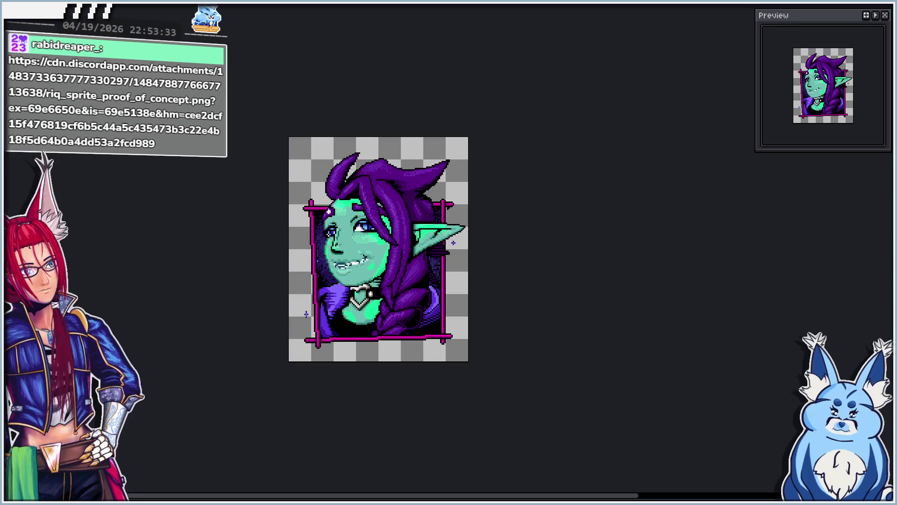
pyautogui.hotkey('ctrl', 'n')
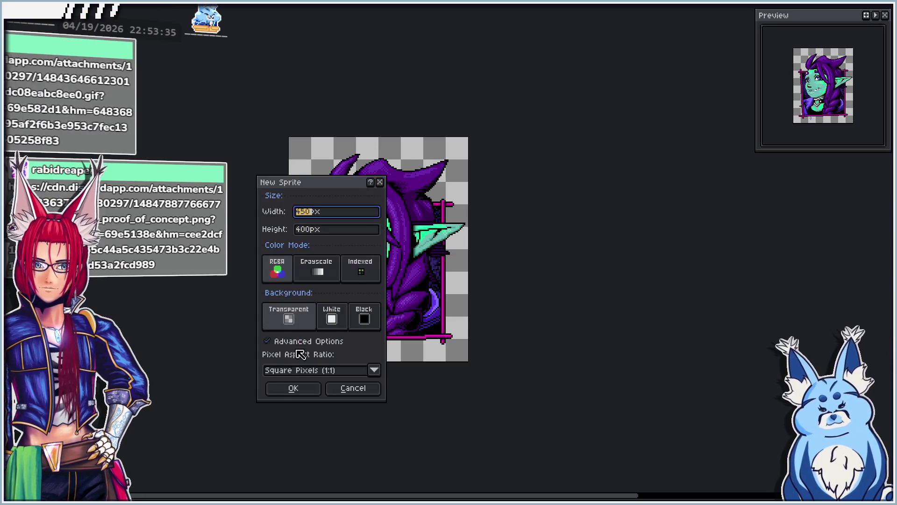
pyautogui.click(291, 388)
pyautogui.hotkey('ctrl', 'v')
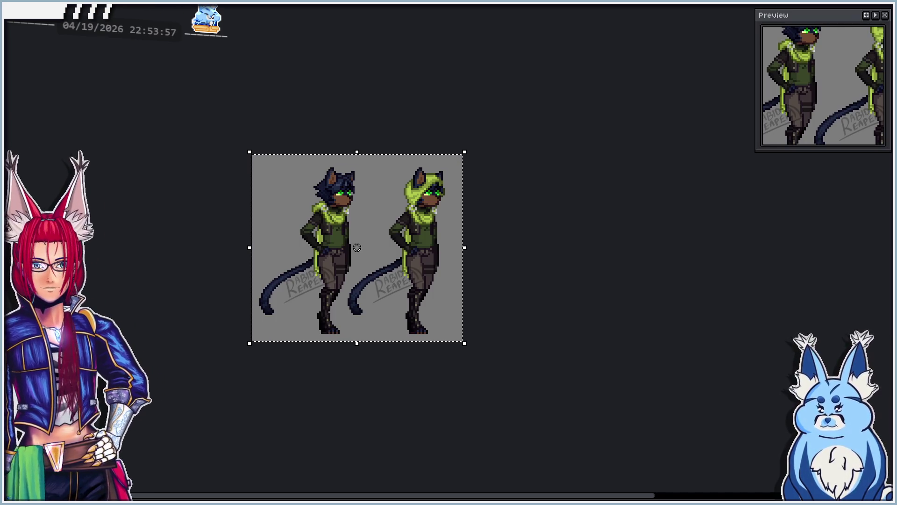
pyautogui.hotkey('ctrl', 'Tab')
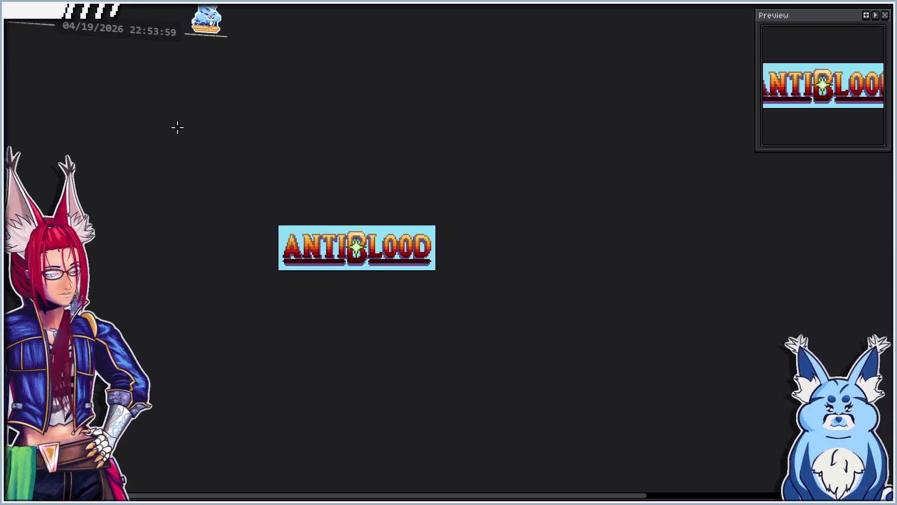
# Zoom in and out on the ANTIBLOOD logo, then switch to the running cat sprite
pyautogui.scroll(2, 299, 234)
pyautogui.scroll(-1, 333, 245)
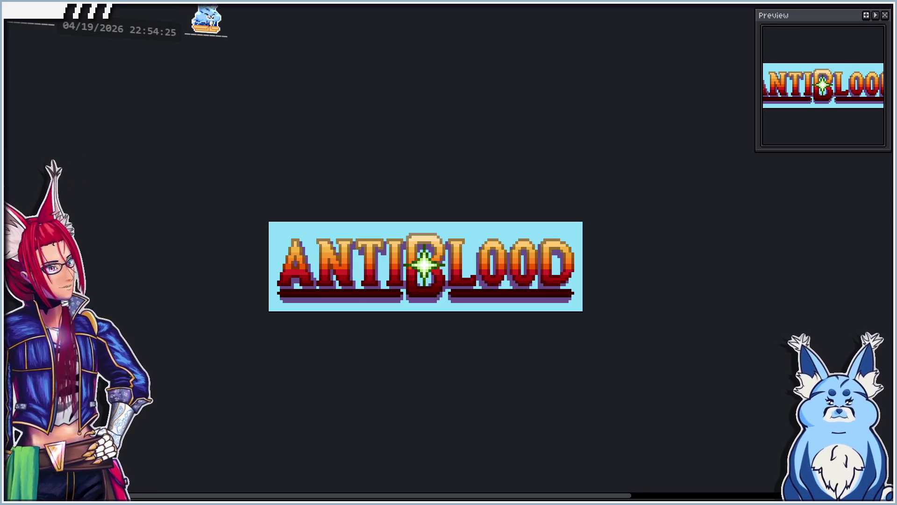
pyautogui.hotkey('ctrl', 'Tab')
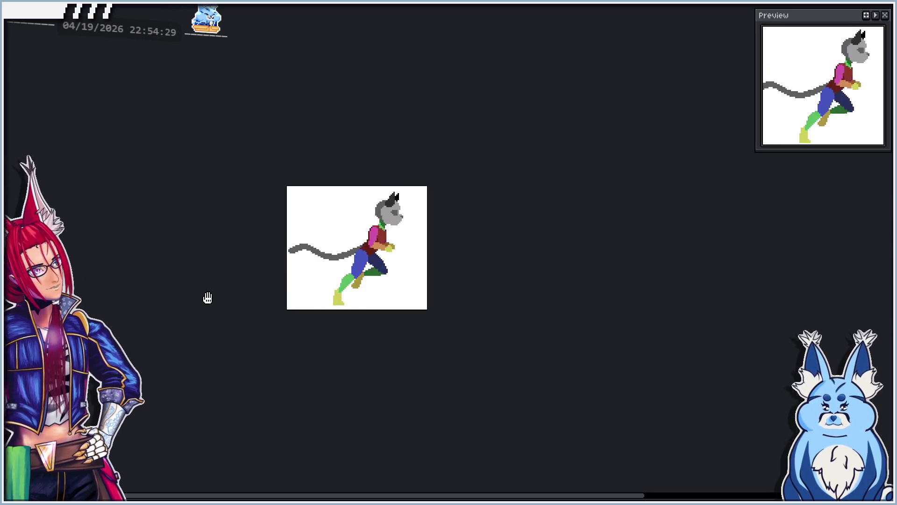
# Zoom and pan the view to frame the running cat animation close up
pyautogui.scroll(2, 411, 268)
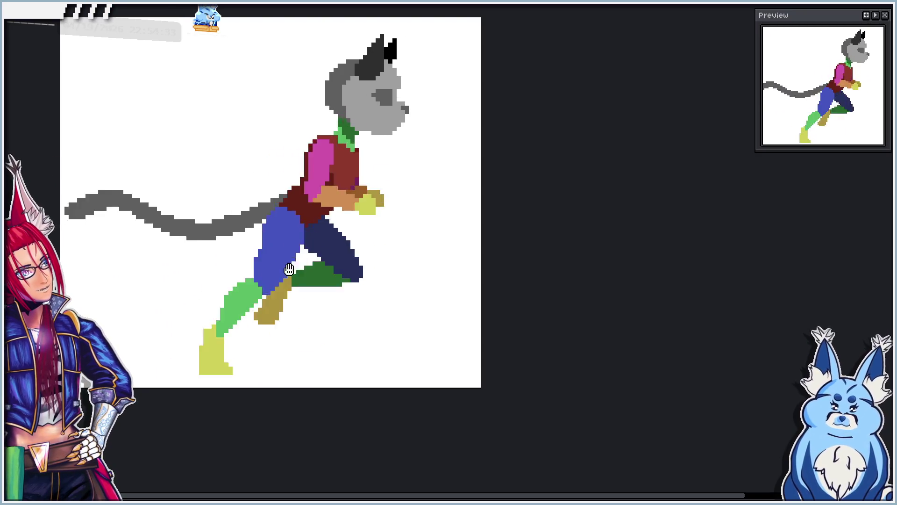
pyautogui.moveTo(254, 335)
pyautogui.mouseDown()
pyautogui.moveTo(314, 360)
pyautogui.moveTo(322, 375)
pyautogui.mouseUp()
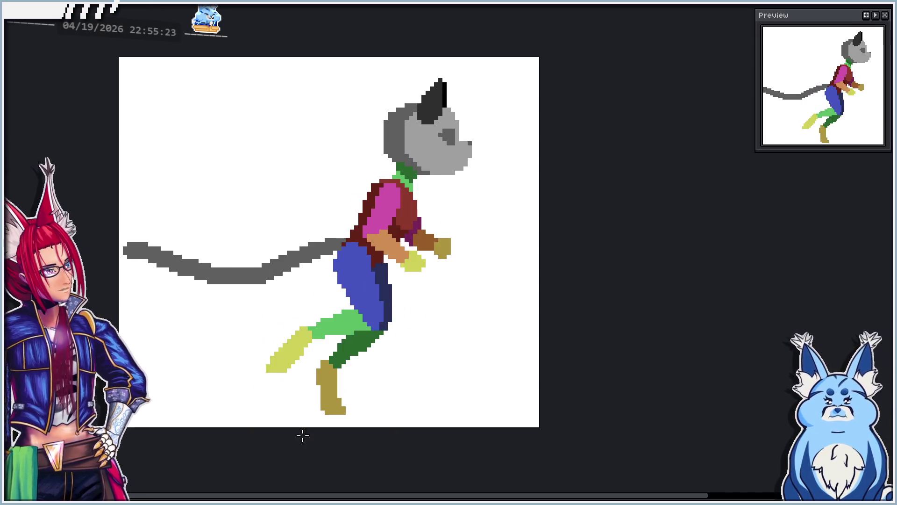
pyautogui.scroll(-1, 323, 486)
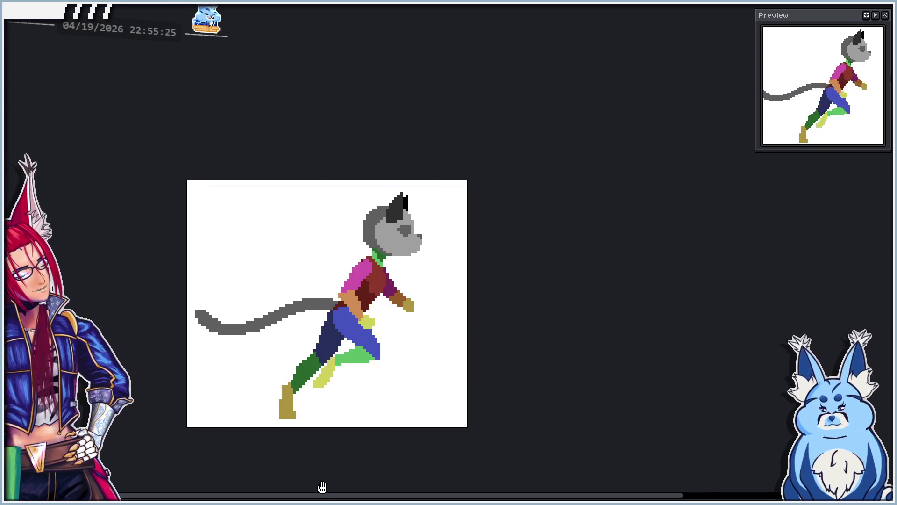
pyautogui.hscroll(1, 327, 486)
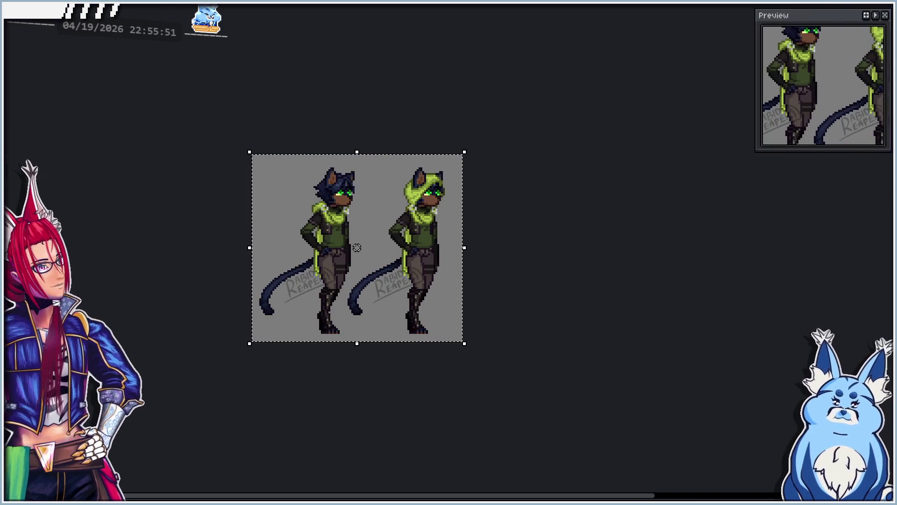
# Close the current cat sprite with Don't Save, then look over the two-cat sprite
pyautogui.hotkey('ctrl', 'w')
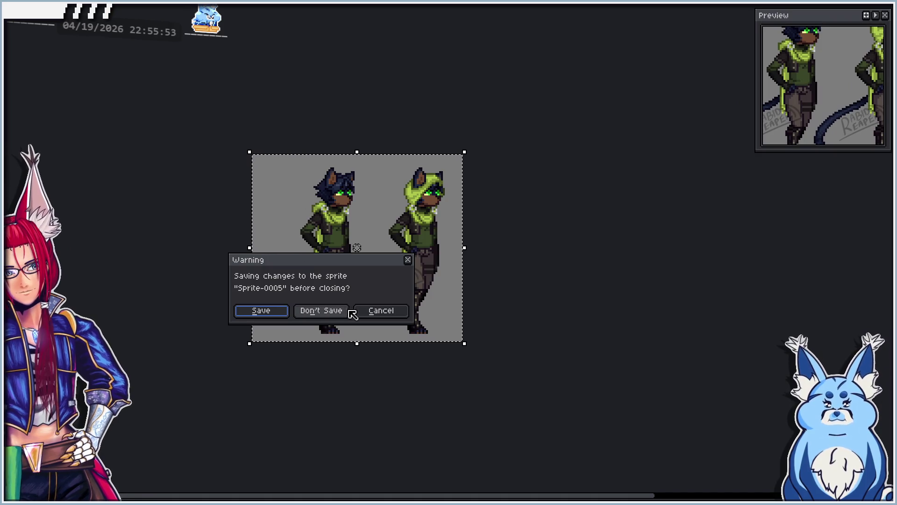
pyautogui.click(348, 310)
pyautogui.scroll(1, 347, 181)
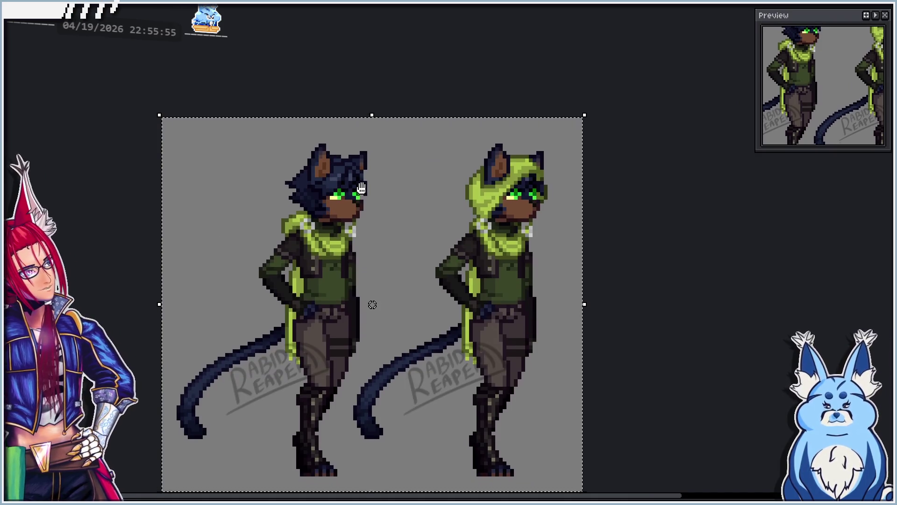
pyautogui.scroll(-2, 360, 134)
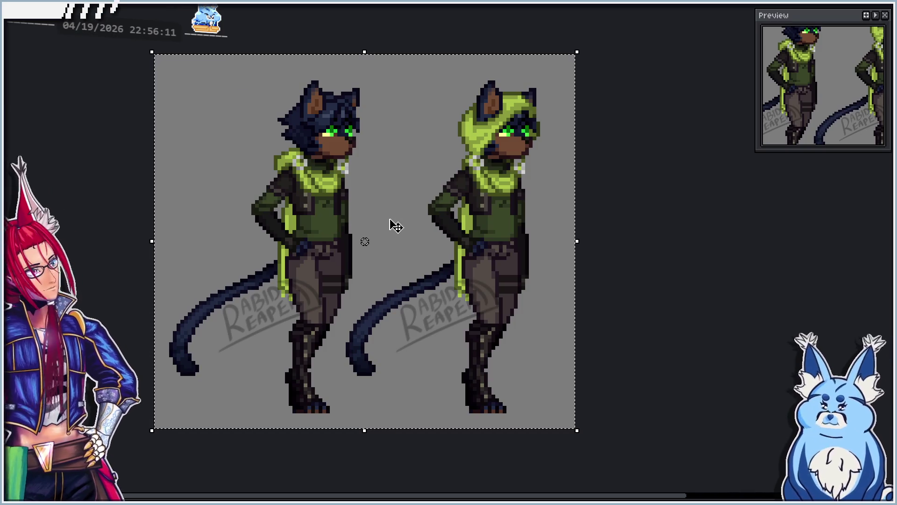
pyautogui.moveTo(390, 220)
pyautogui.mouseDown()
pyautogui.moveTo(376, 234)
pyautogui.moveTo(372, 195)
pyautogui.moveTo(374, 204)
pyautogui.mouseUp()
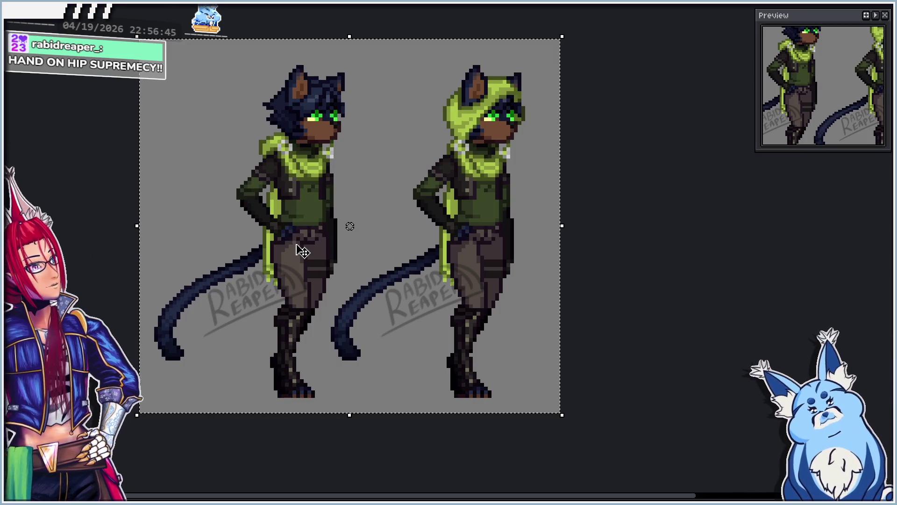
pyautogui.scroll(-1, 419, 306)
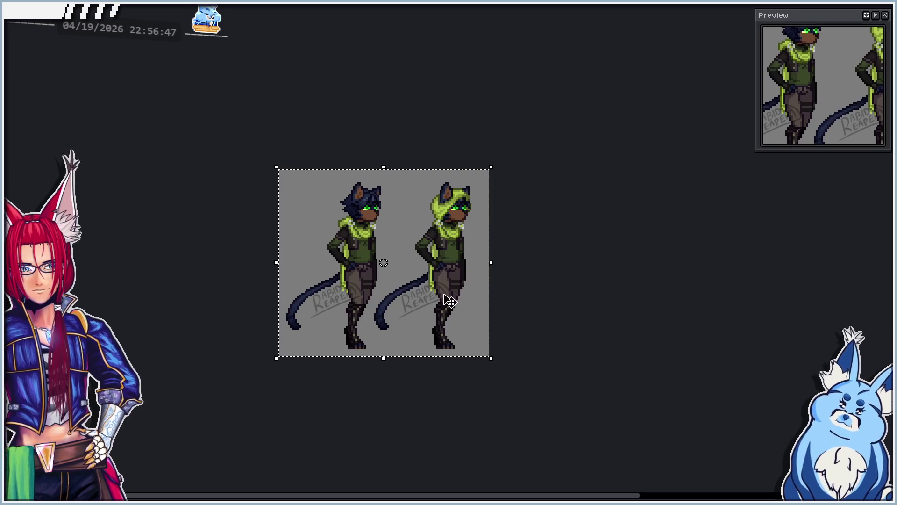
pyautogui.scroll(1, 446, 303)
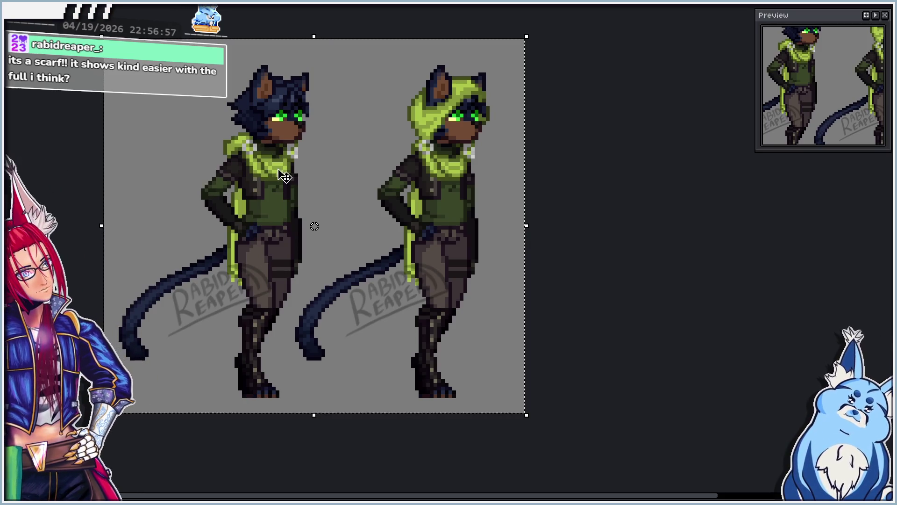
# Cycle through the elf portrait, lineup, two-cat, skeleton and beach tabs, ending on the lineup
pyautogui.hotkey('ctrl', 'Tab')
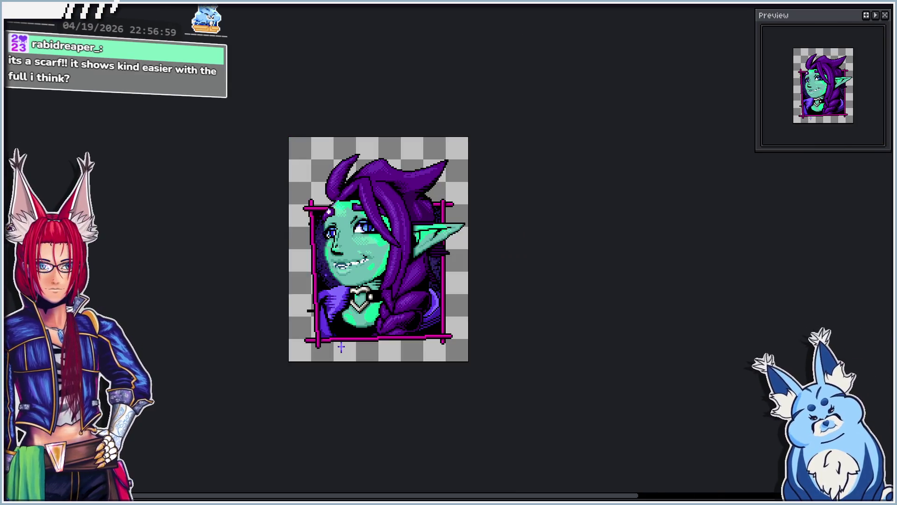
pyautogui.hotkey('ctrl', 'Tab')
pyautogui.scroll(3, 278, 257)
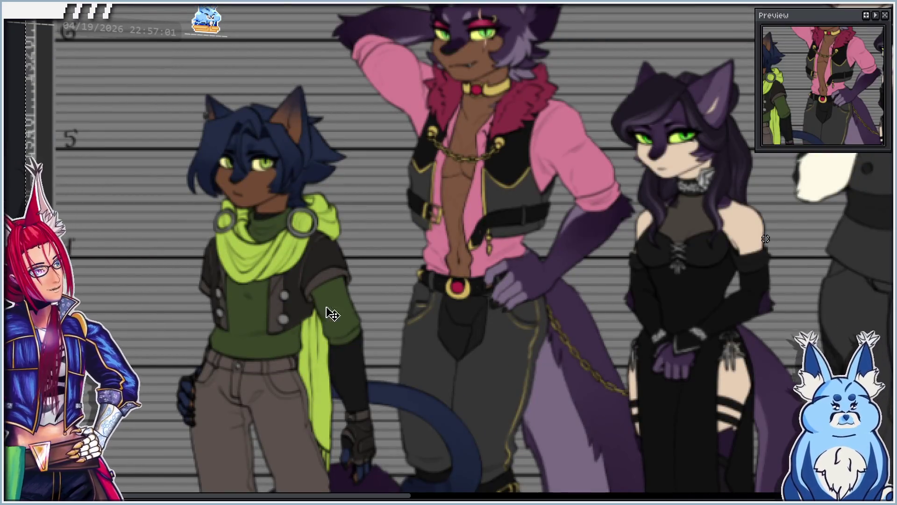
pyautogui.hotkey('ctrl', 'Tab')
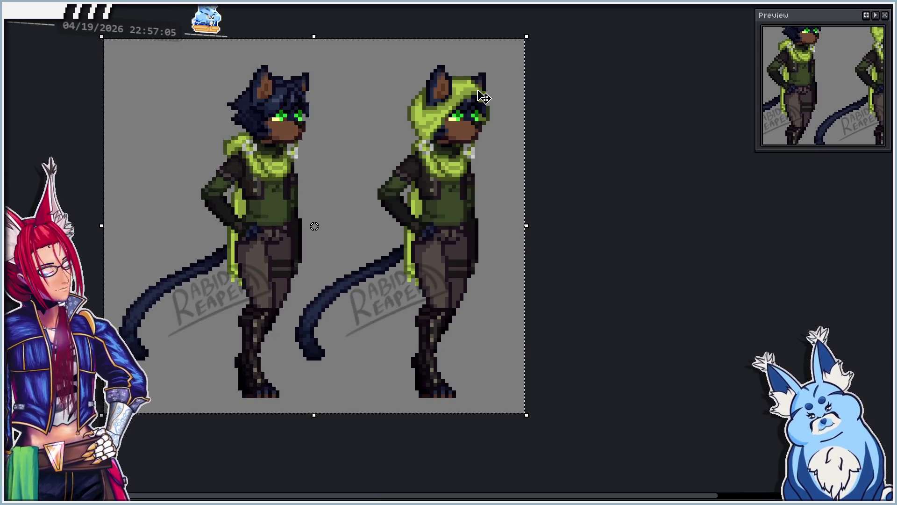
pyautogui.hotkey('ctrl', 'Tab')
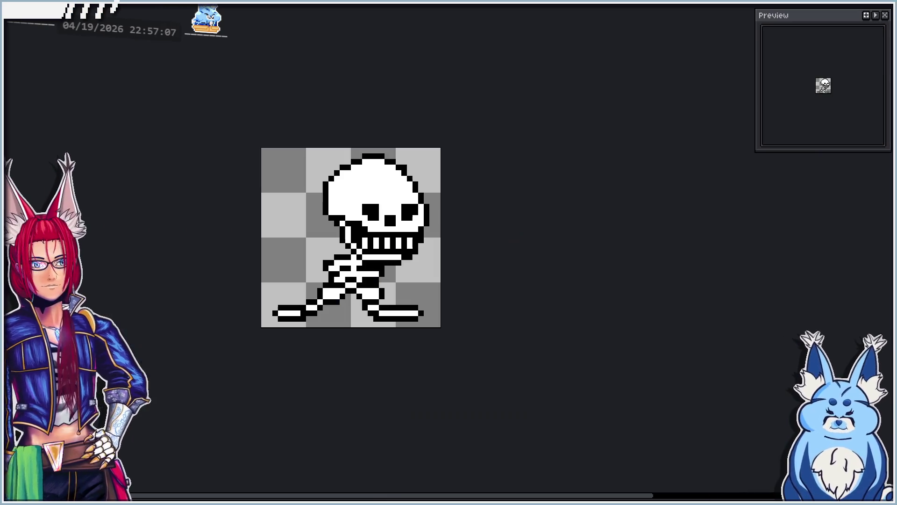
pyautogui.hotkey('ctrl', 'Tab')
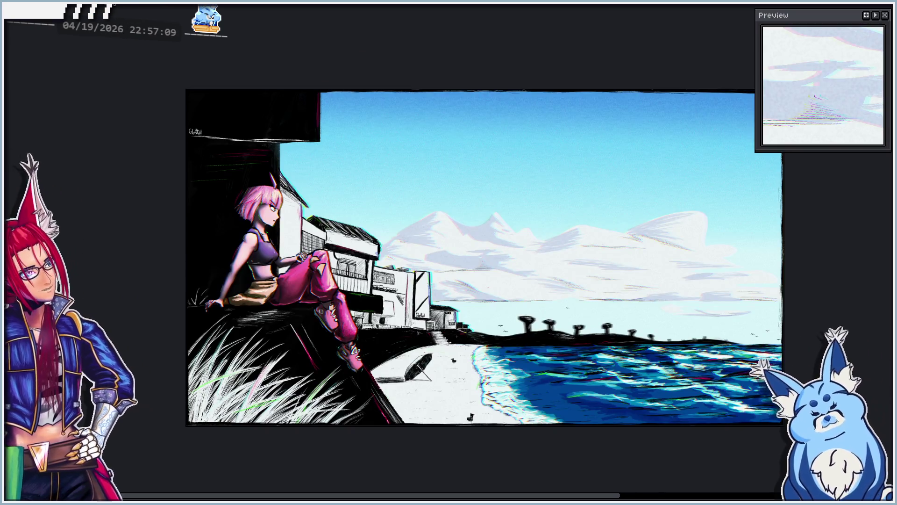
pyautogui.hotkey('ctrl', 'Tab')
pyautogui.scroll(-5, 186, 151)
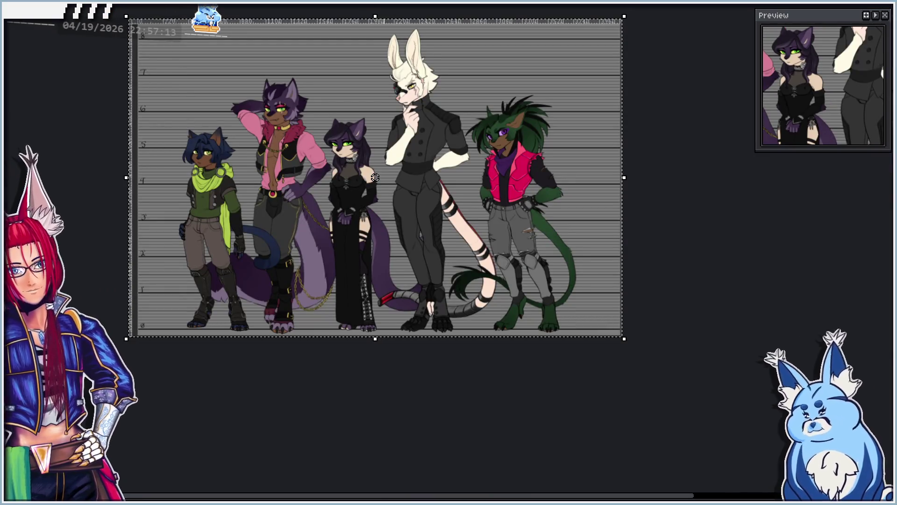
# Close the lineup, elf portrait and cat sprite without saving, then play the skeleton animation
pyautogui.hotkey('ctrl', 'w')
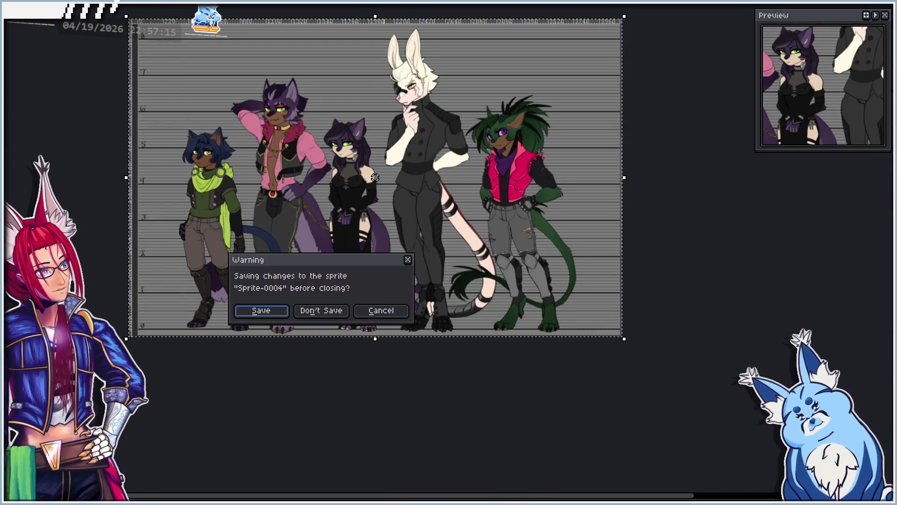
pyautogui.click(320, 311)
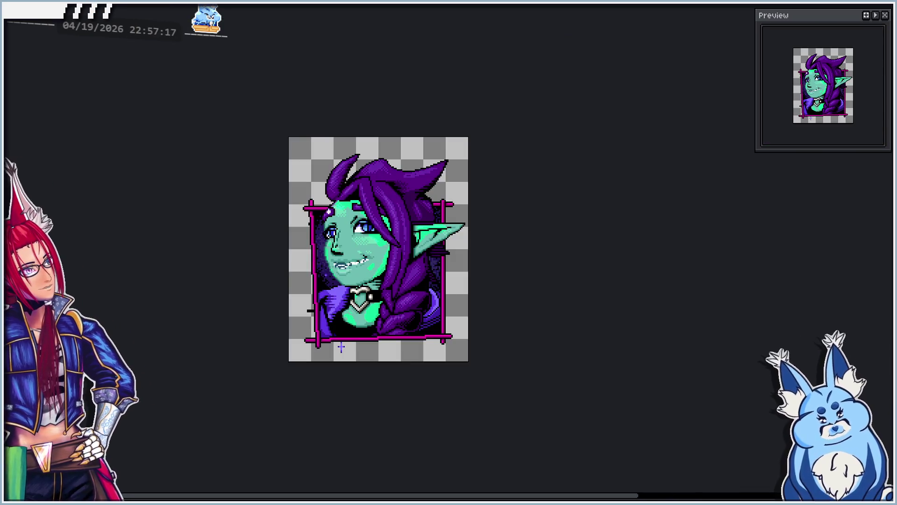
pyautogui.hotkey('ctrl', 'w')
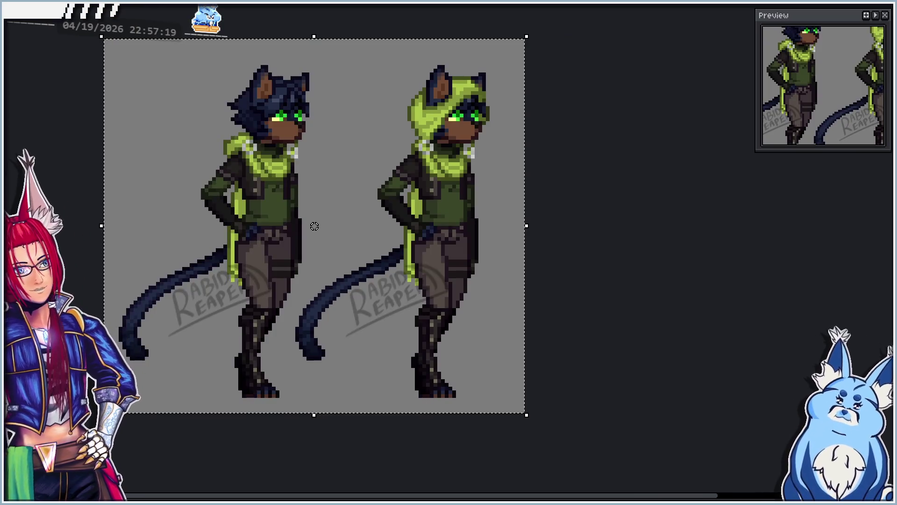
pyautogui.hotkey('ctrl', 'w')
pyautogui.click(321, 310)
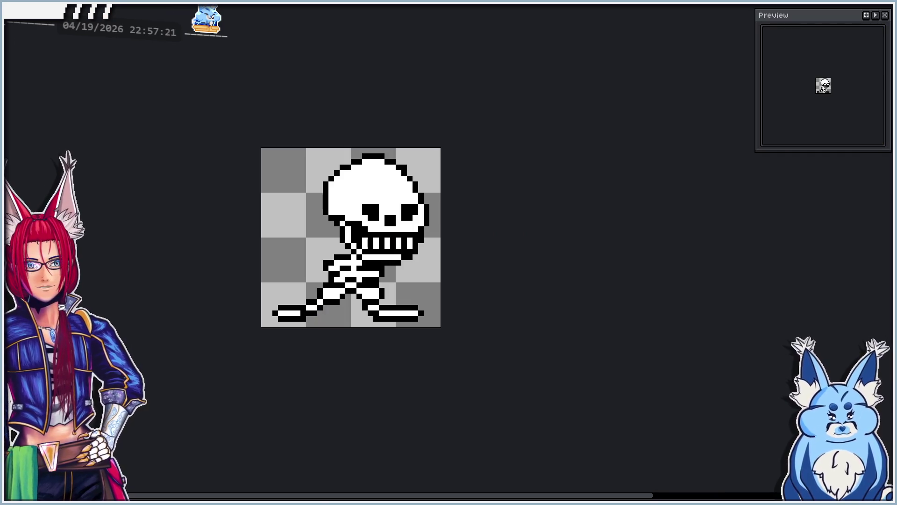
pyautogui.press('Return')
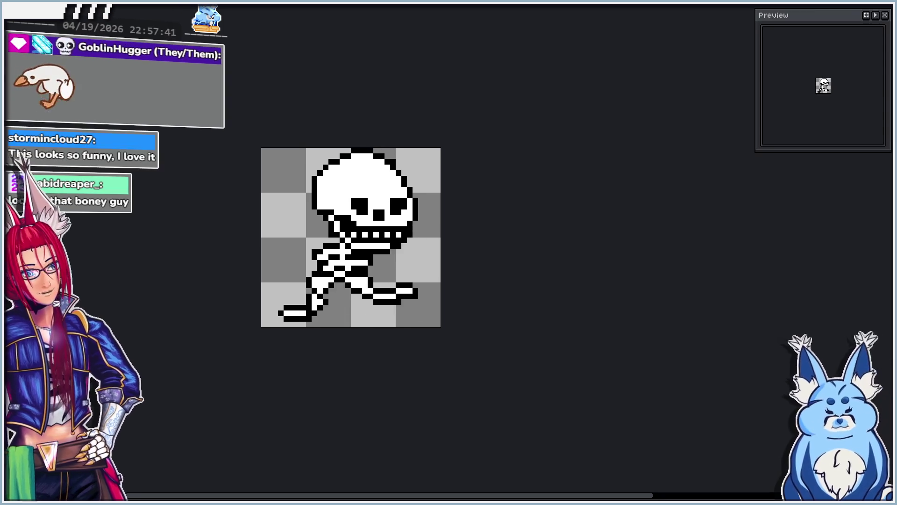
# Switch from Aseprite back to the Godot editor showing the skeleton's Attack animation
pyautogui.hotkey('alt', 'Tab')
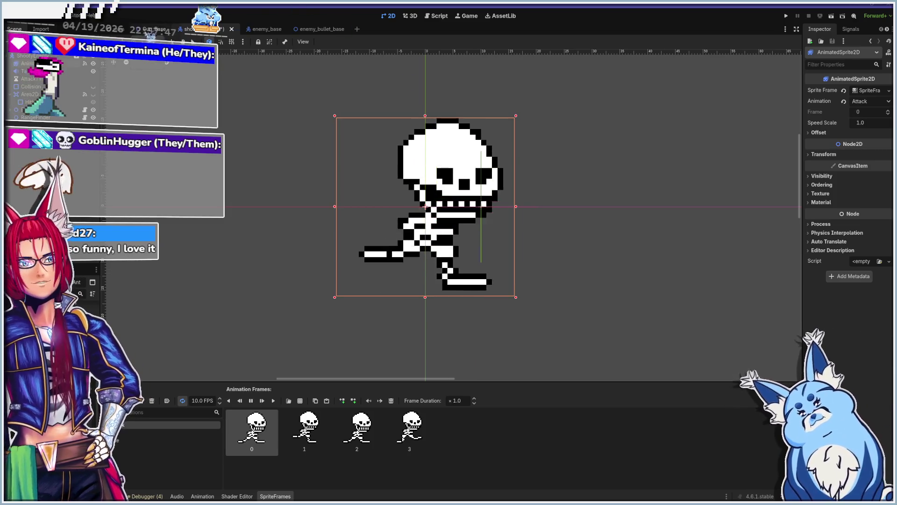
# Save the enemy scene with Ctrl+S and bring up Enemy_Base.gd in the Script workspace
pyautogui.hotkey('ctrl', 's')
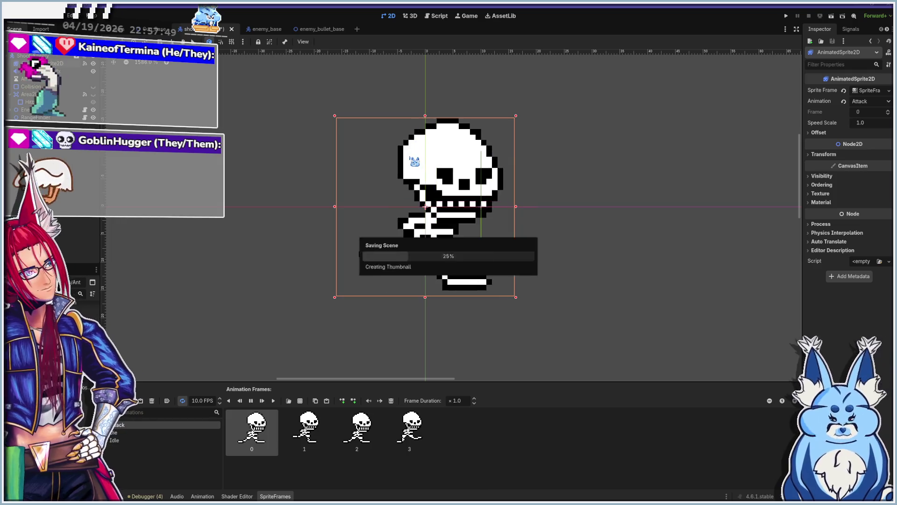
pyautogui.click(434, 16)
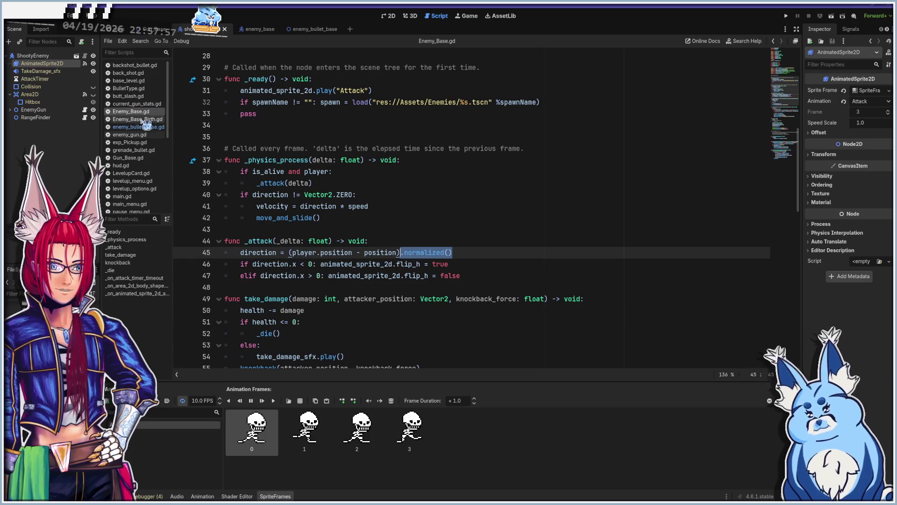
# Open base_level.gd from the script list in place of Enemy_Base.gd
pyautogui.scroll(-2, 140, 161)
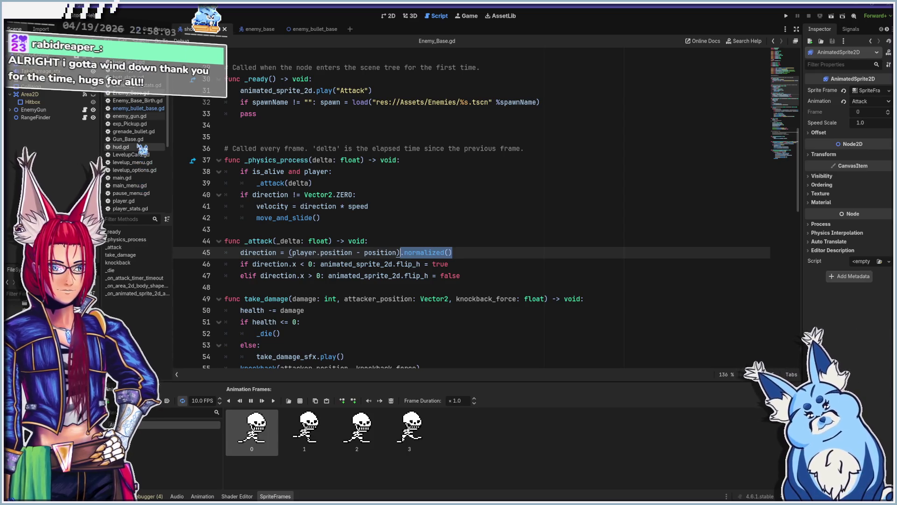
pyautogui.scroll(1, 139, 148)
pyautogui.scroll(-5, 136, 149)
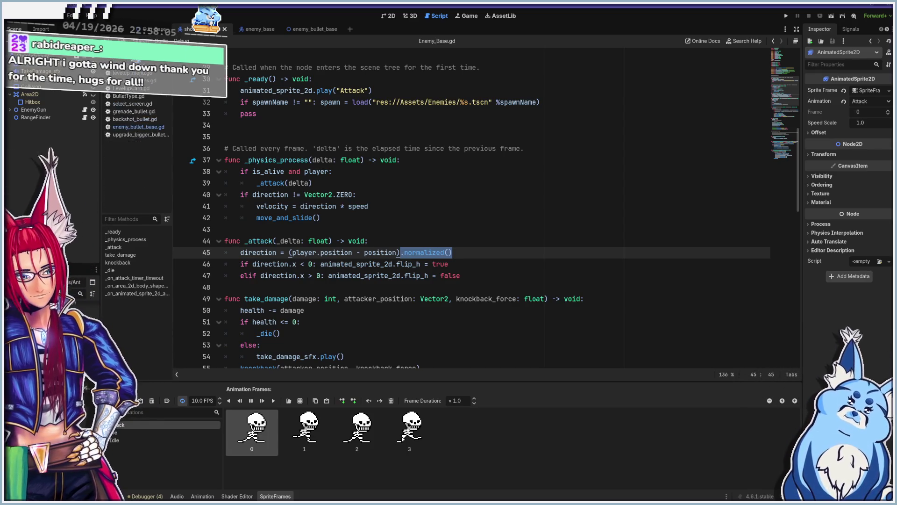
pyautogui.click(149, 74)
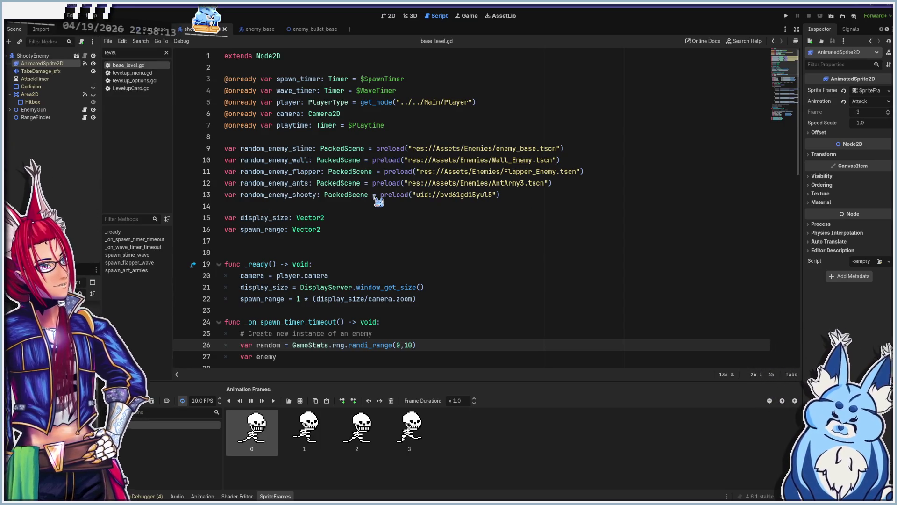
# Review the random_enemy_shooty preload line and the spawn_ant_armies wave code
pyautogui.click(346, 194)
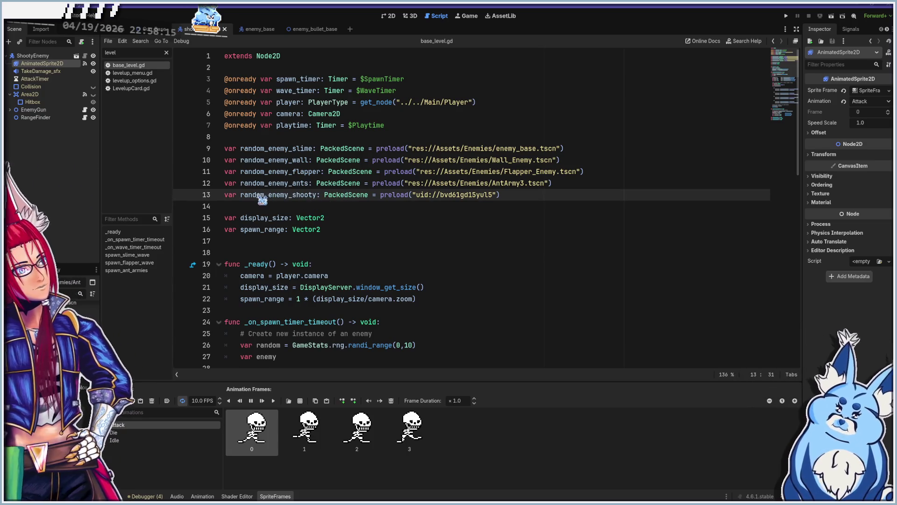
pyautogui.scroll(-14, 360, 220)
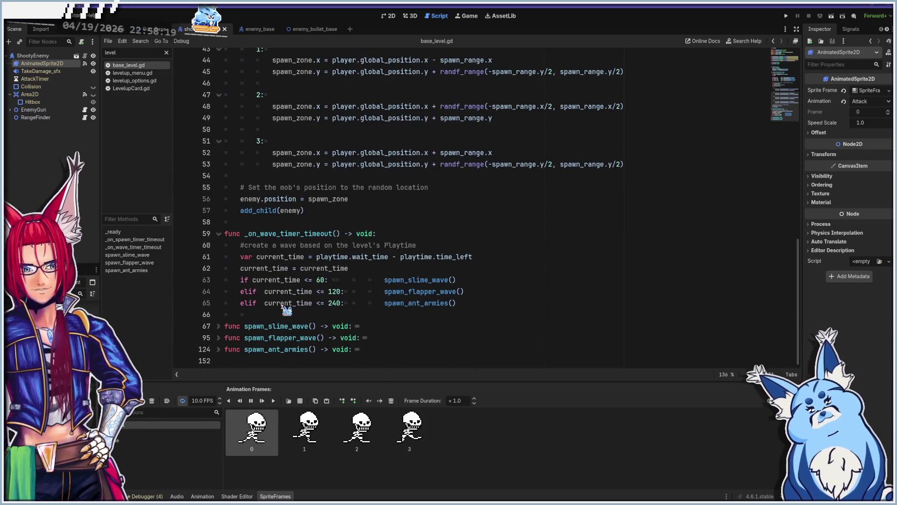
pyautogui.scroll(4, 332, 304)
pyautogui.scroll(5, 333, 308)
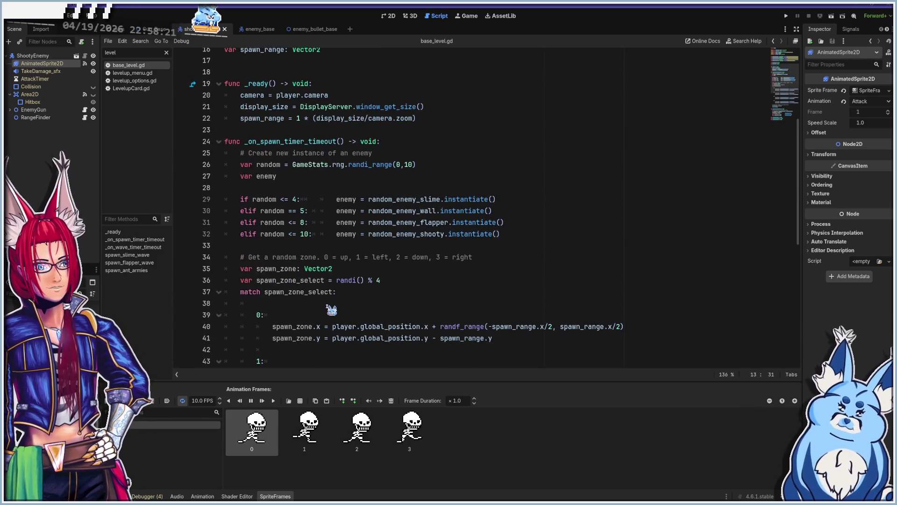
pyautogui.scroll(-9, 331, 310)
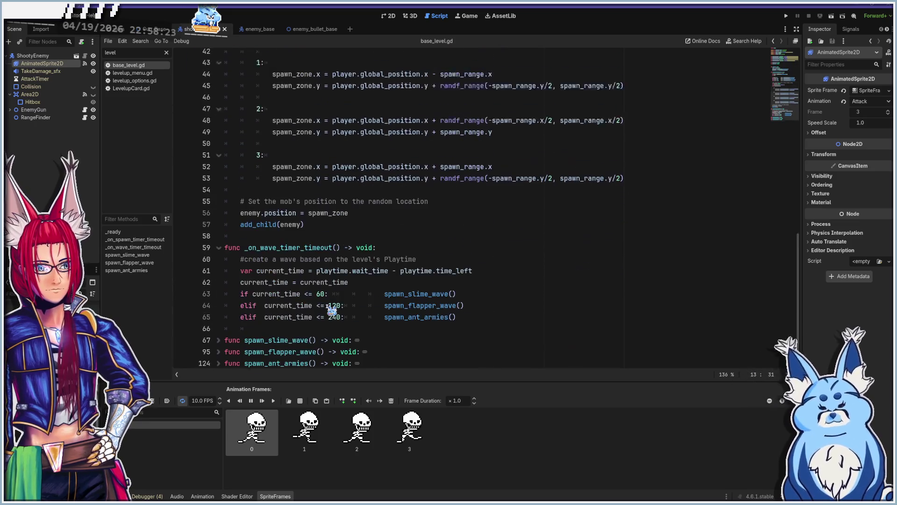
pyautogui.click(219, 349)
pyautogui.scroll(-20, 285, 353)
pyautogui.scroll(20, 231, 250)
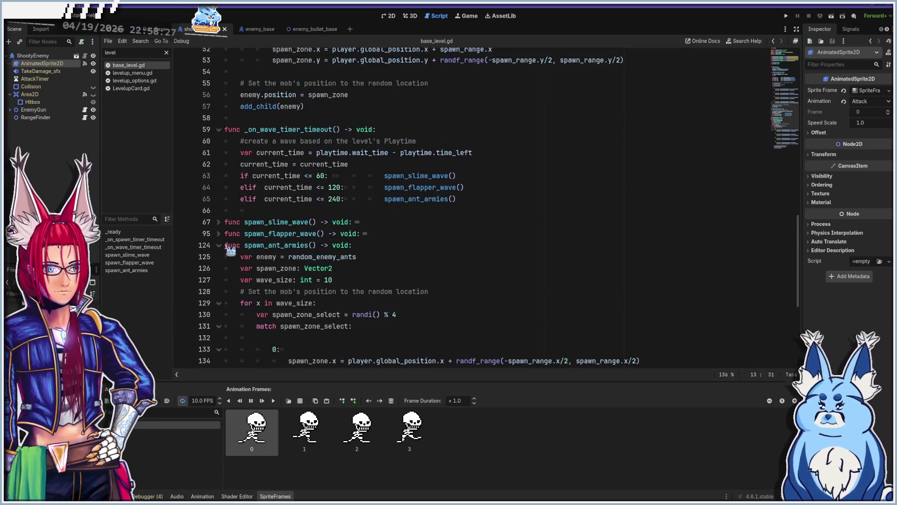
pyautogui.click(218, 245)
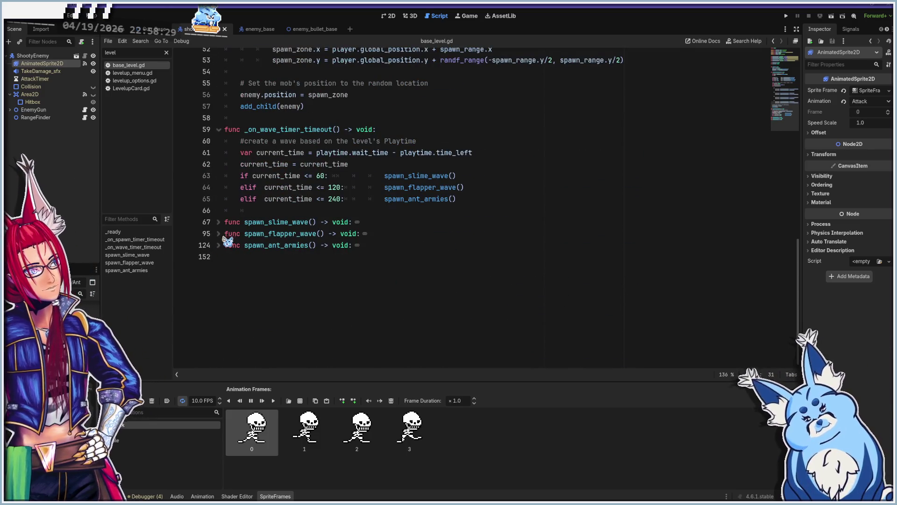
# Select and copy the whole spawn_flapper_wave function, lines 95–123
pyautogui.click(218, 233)
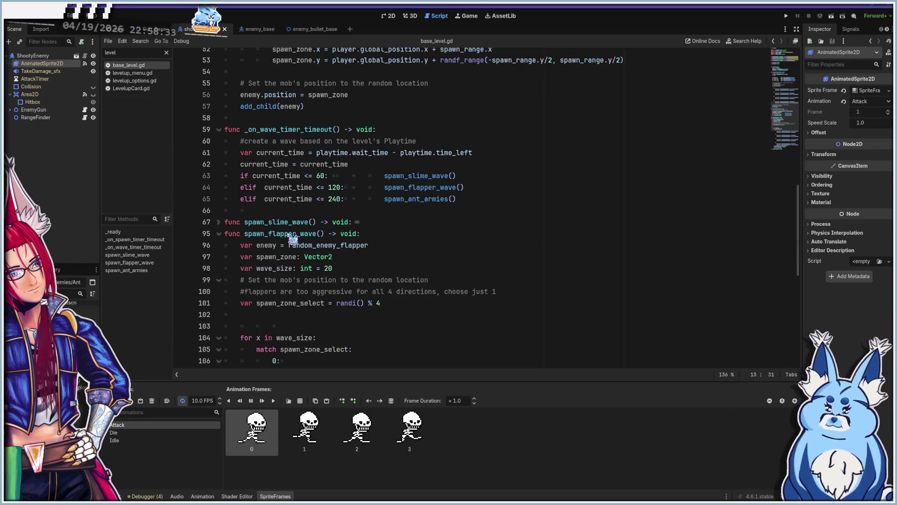
pyautogui.click(289, 233)
pyautogui.scroll(-15, 362, 278)
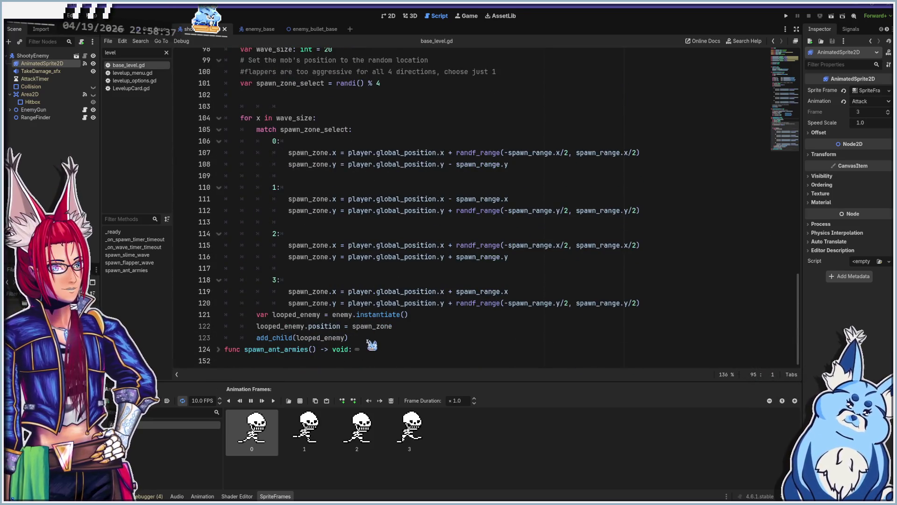
pyautogui.keyDown('shift'); pyautogui.click(369, 337); pyautogui.keyUp('shift')
pyautogui.click(397, 355)
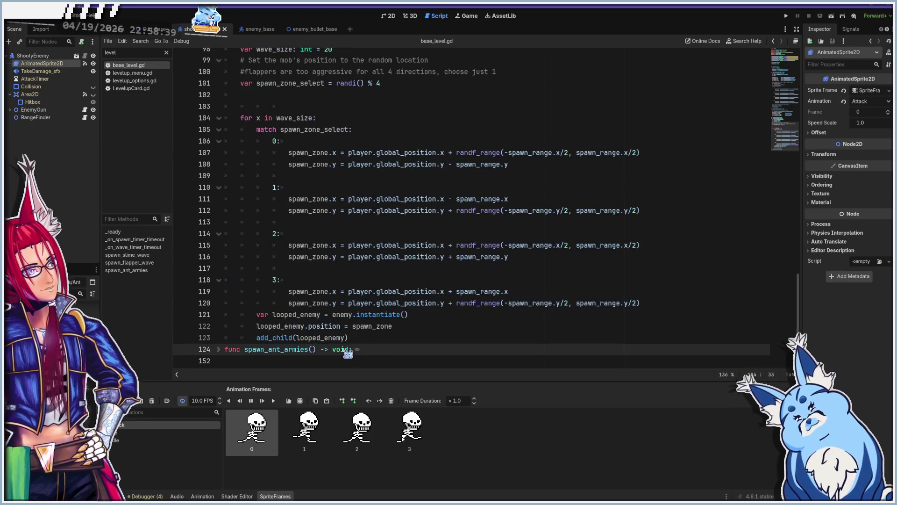
pyautogui.click(266, 361)
# Paste the flapper wave copy at line 152 and rename it spawn_shooty_wave
pyautogui.hotkey('ctrl', 'v')
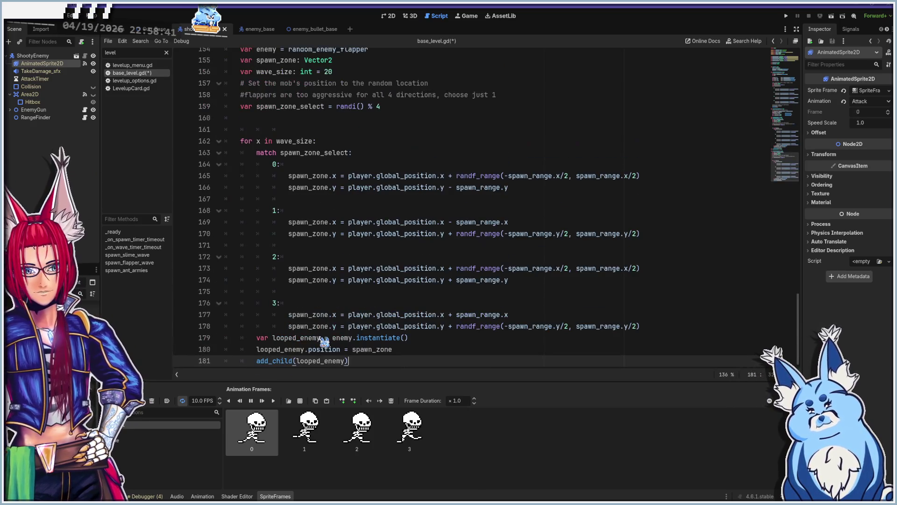
pyautogui.scroll(6, 328, 243)
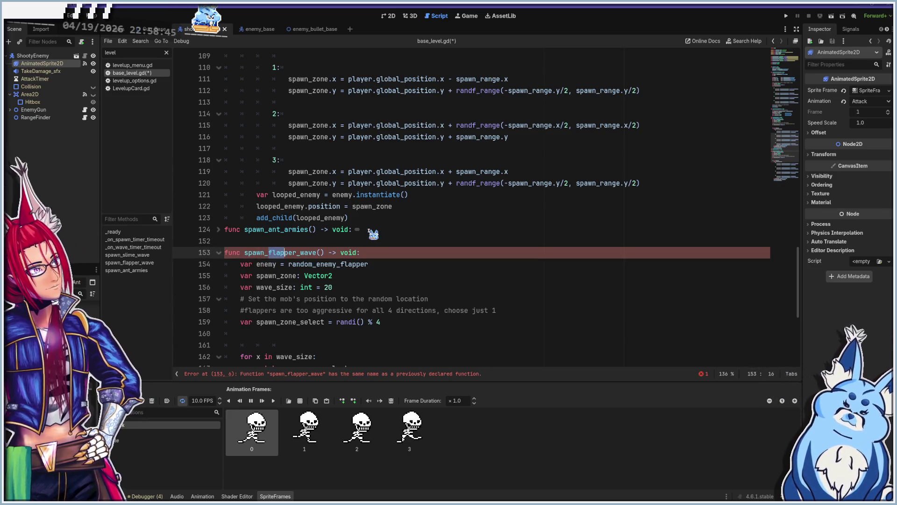
pyautogui.write('Sh')
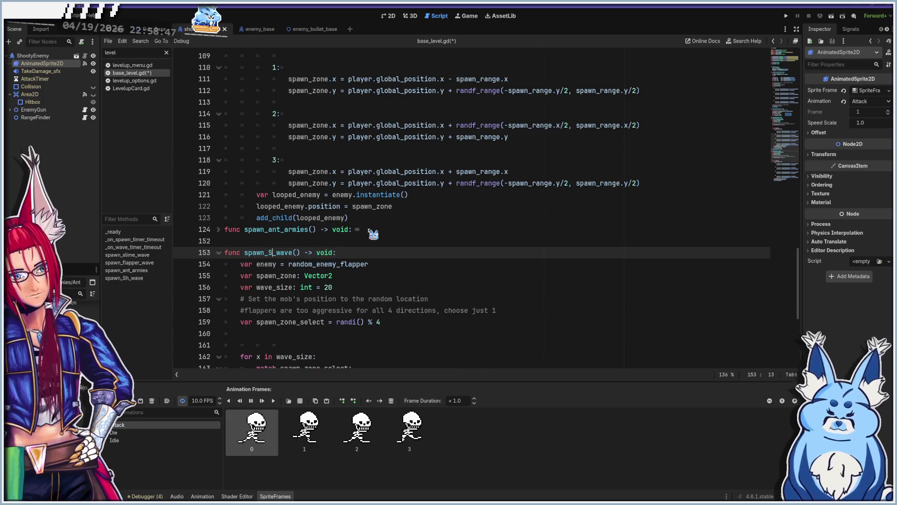
pyautogui.press('BackSpace')
pyautogui.press('BackSpace')
pyautogui.write('shooty')
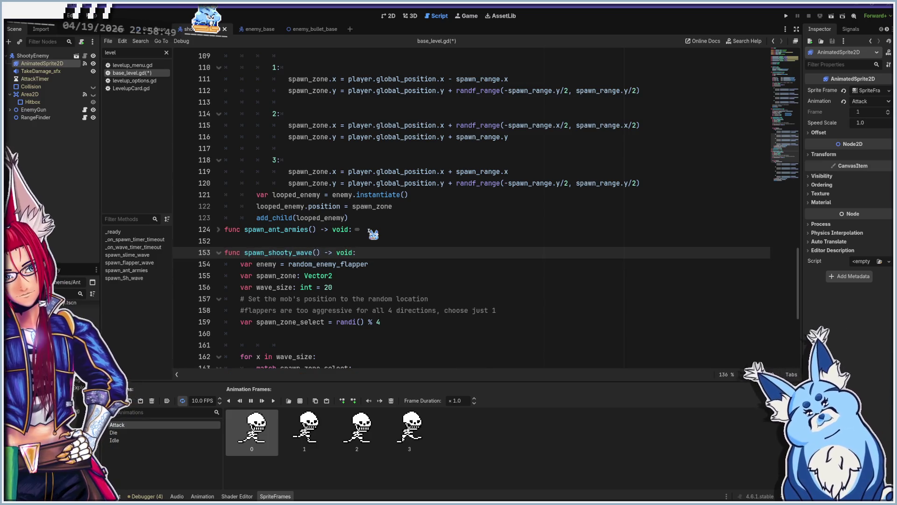
# Replace enemy_flapper with random_enemy_shooty in the new function's spawn code
pyautogui.scroll(-1, 327, 253)
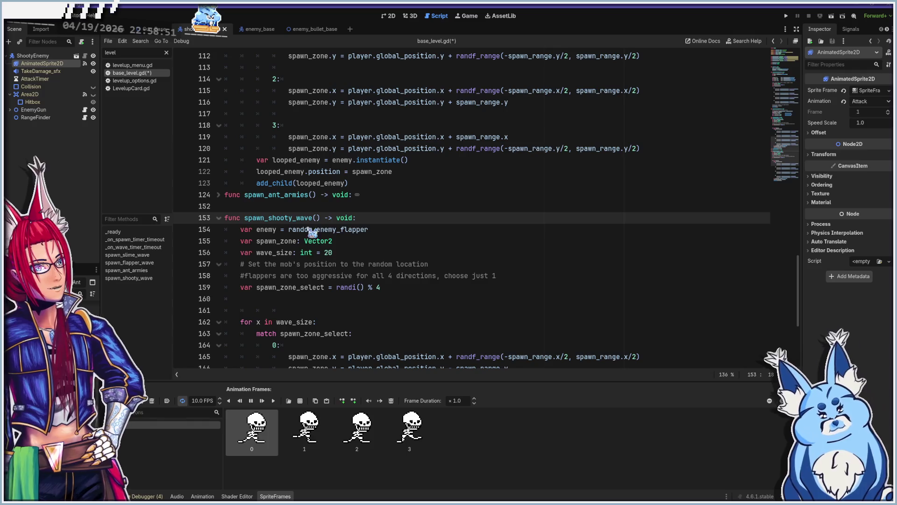
pyautogui.moveTo(316, 229); pyautogui.dragTo(378, 229)
pyautogui.press('BackSpace')
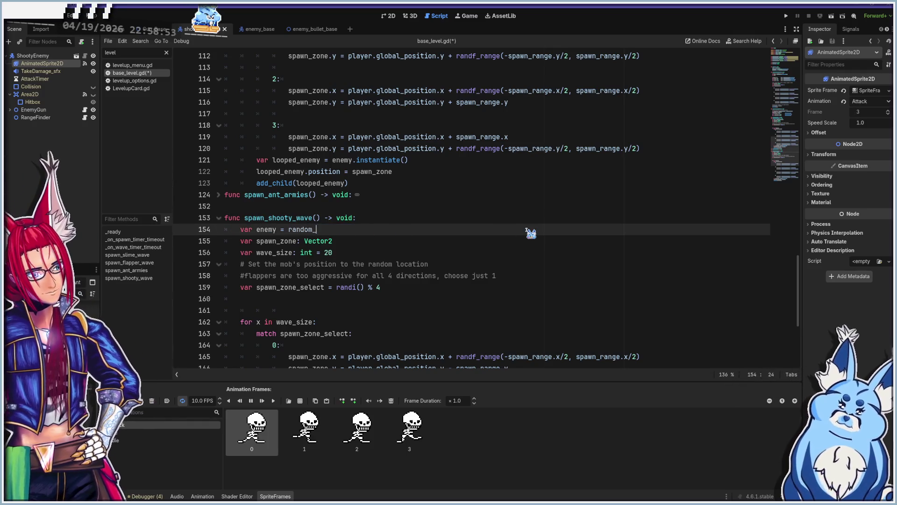
pyautogui.write('shoot')
pyautogui.press('Return')
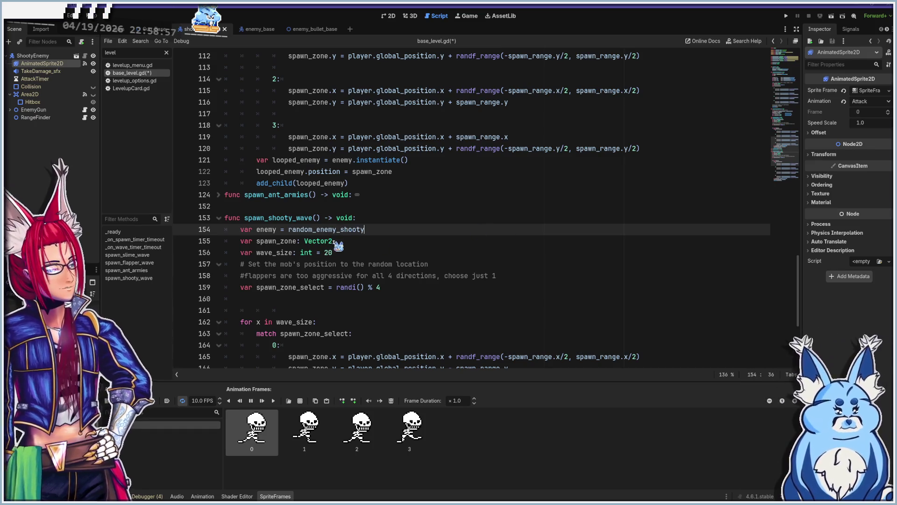
pyautogui.scroll(-3, 381, 253)
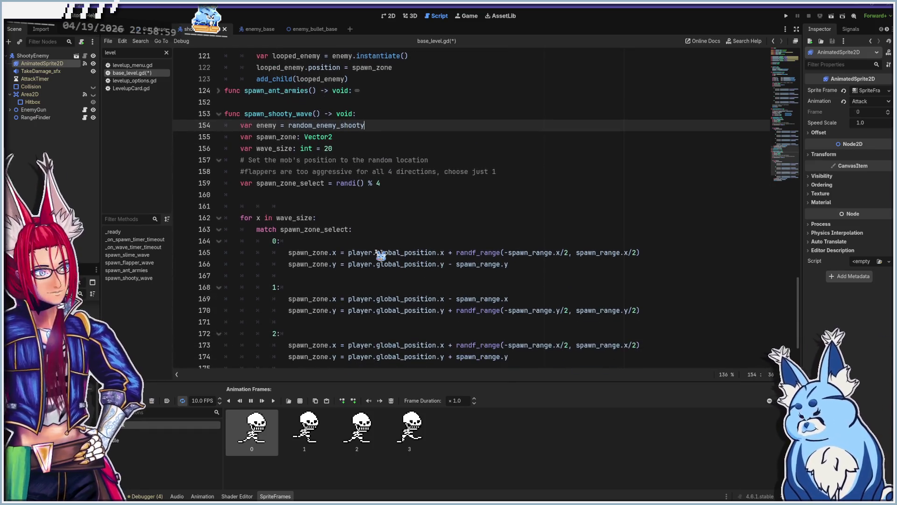
pyautogui.scroll(1, 341, 222)
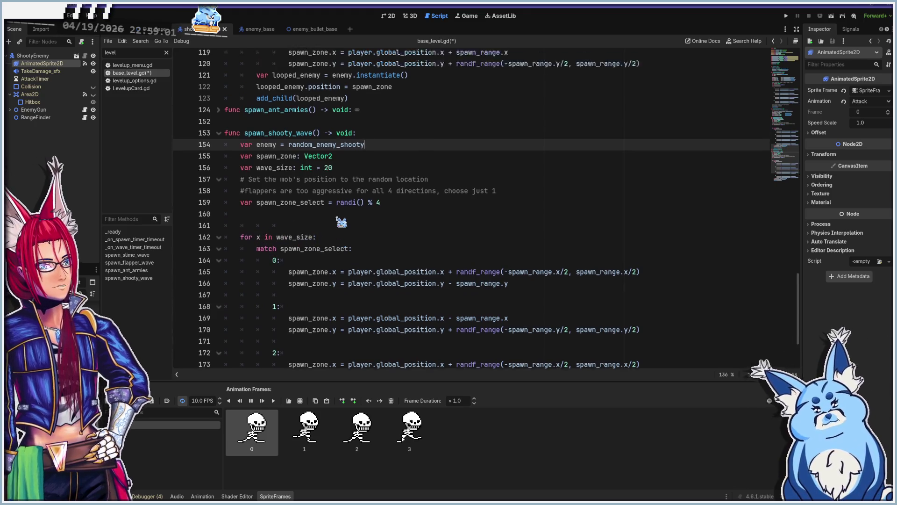
pyautogui.scroll(-2, 373, 264)
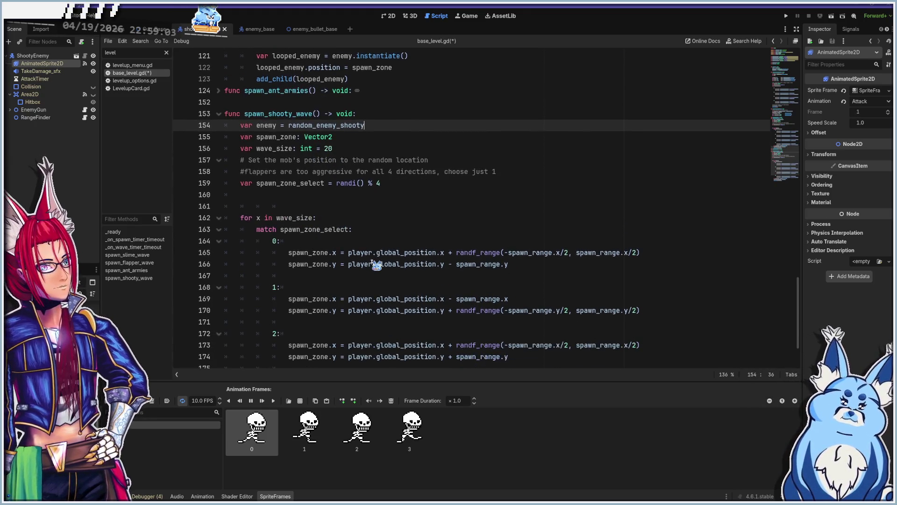
pyautogui.scroll(-1, 383, 237)
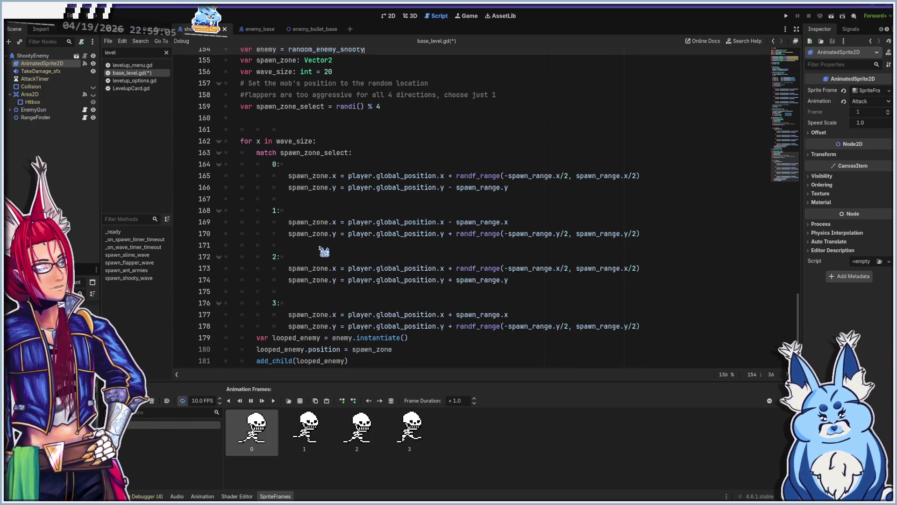
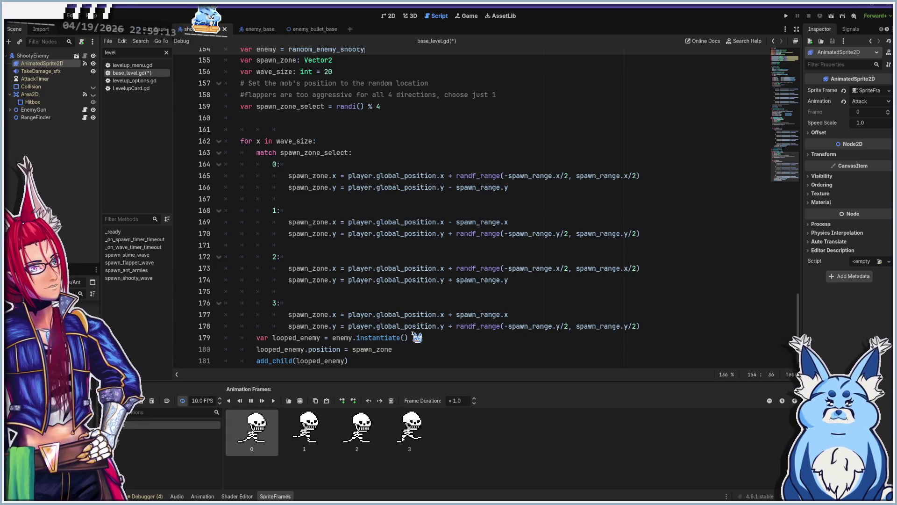
# Fold _on_spawn_timer_timeout, spawn_flapper_wave and spawn_shooty_wave in base_level.gd
pyautogui.scroll(15, 471, 299)
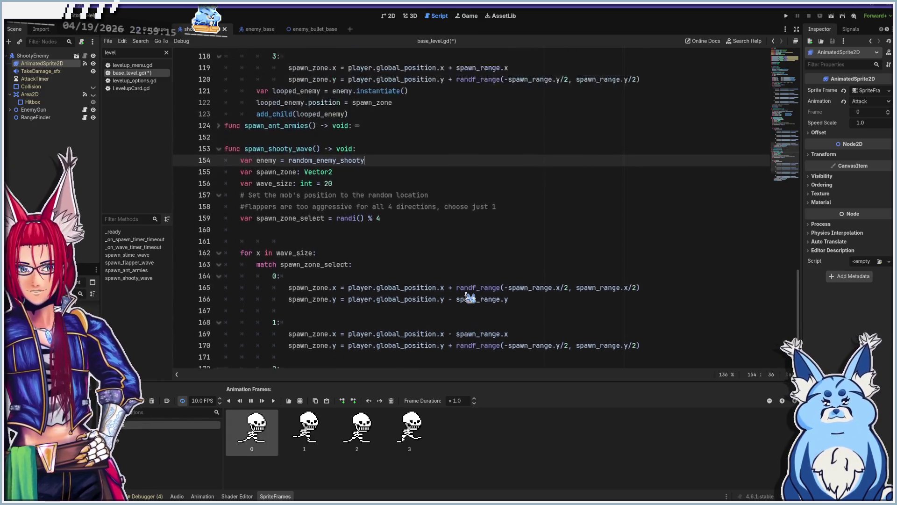
pyautogui.scroll(20, 307, 291)
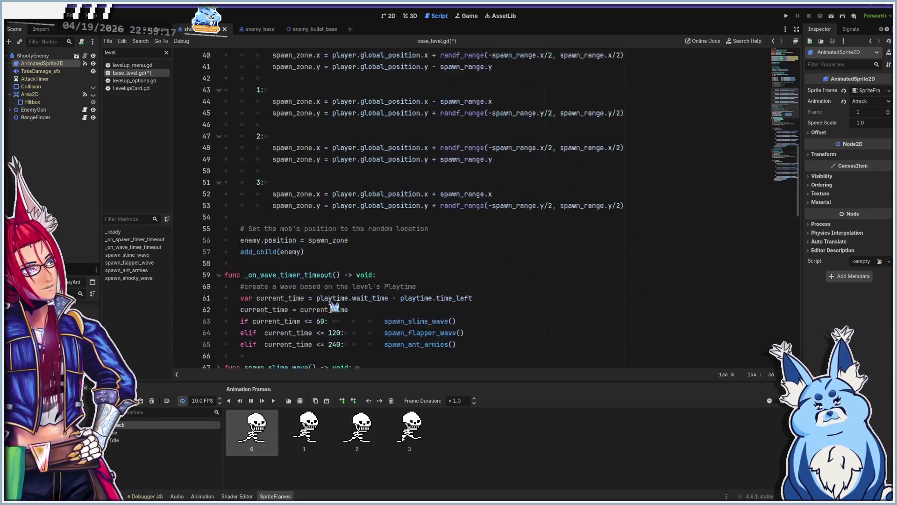
pyautogui.scroll(-5, 335, 306)
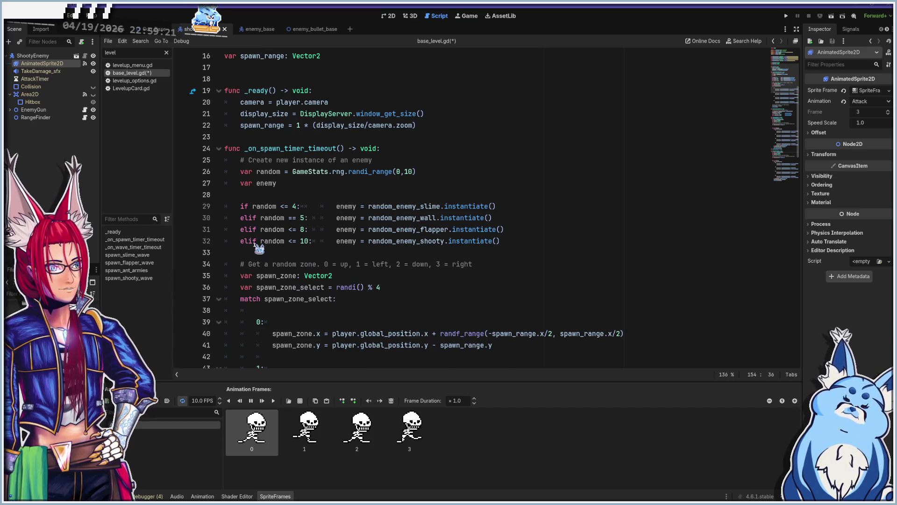
pyautogui.scroll(-7, 259, 249)
pyautogui.scroll(7, 283, 286)
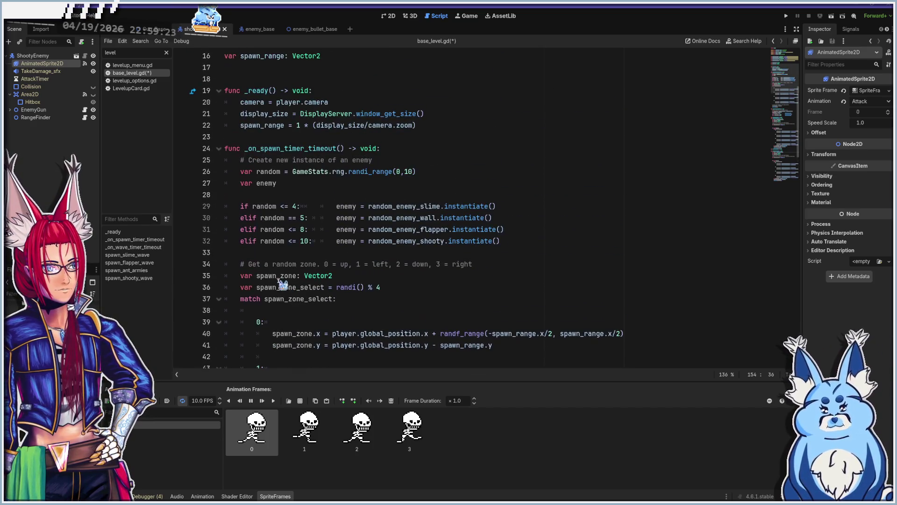
pyautogui.click(217, 148)
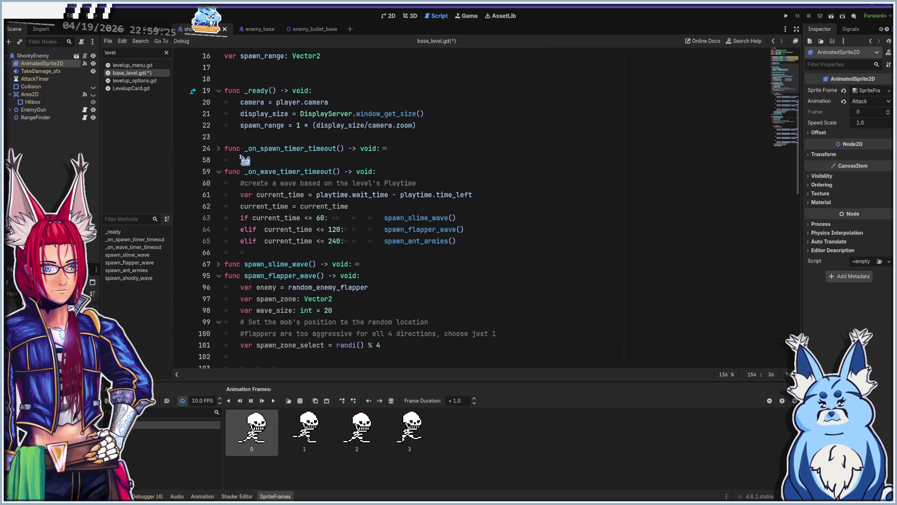
pyautogui.click(219, 171)
pyautogui.click(218, 206)
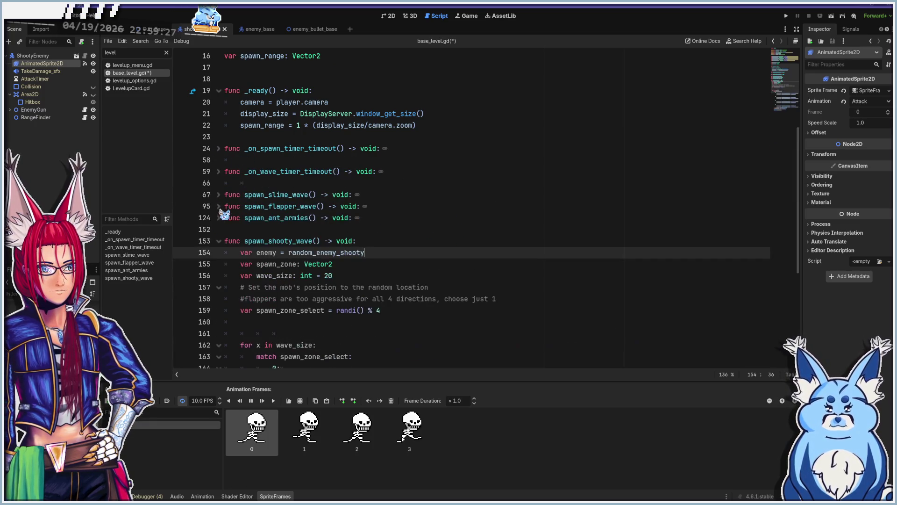
pyautogui.scroll(3, 275, 265)
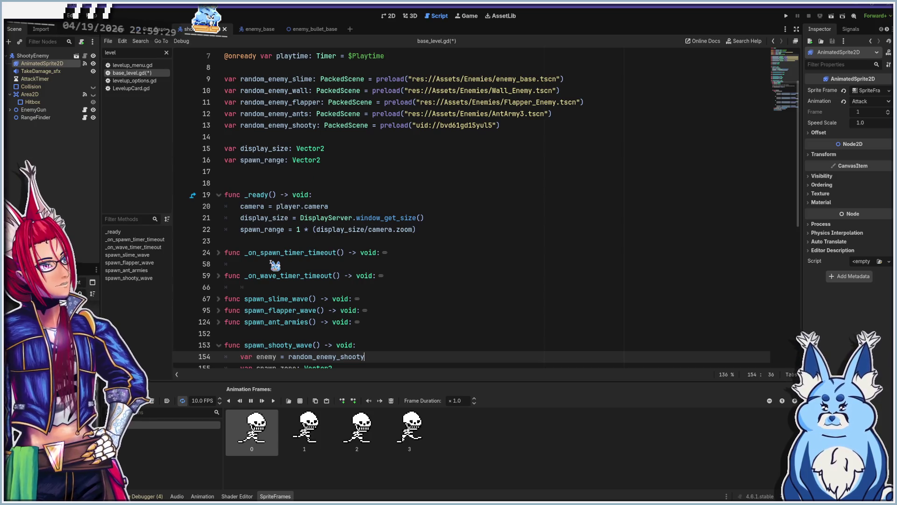
pyautogui.scroll(-3, 309, 280)
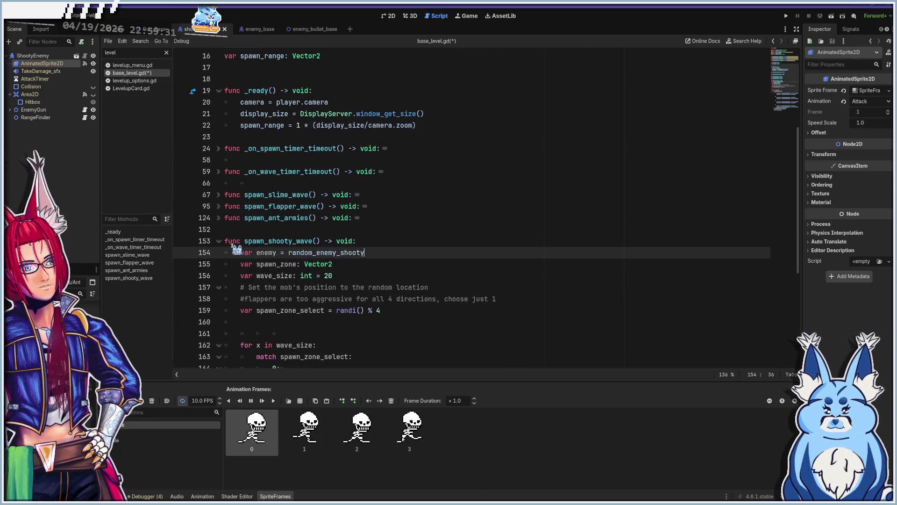
pyautogui.click(219, 240)
# Expand _on_wave_timer_timeout so its wave rules are visible
pyautogui.scroll(4, 286, 196)
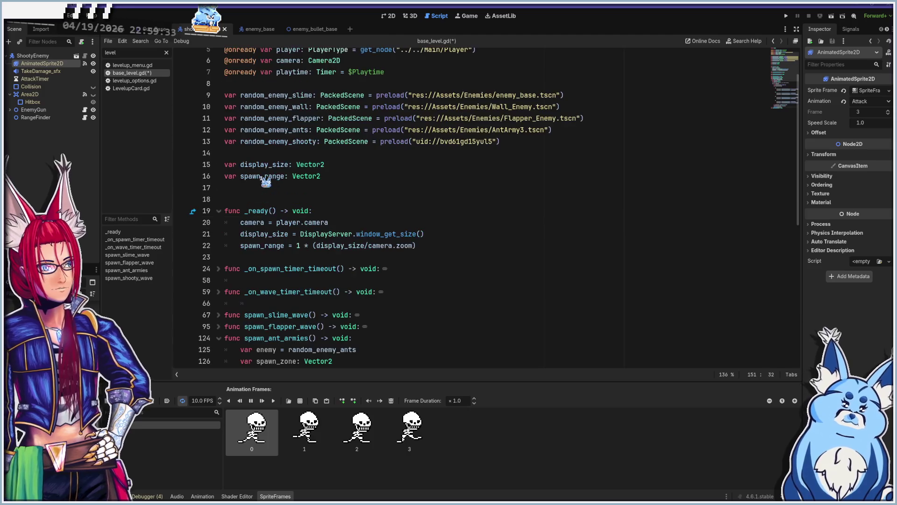
pyautogui.click(257, 304)
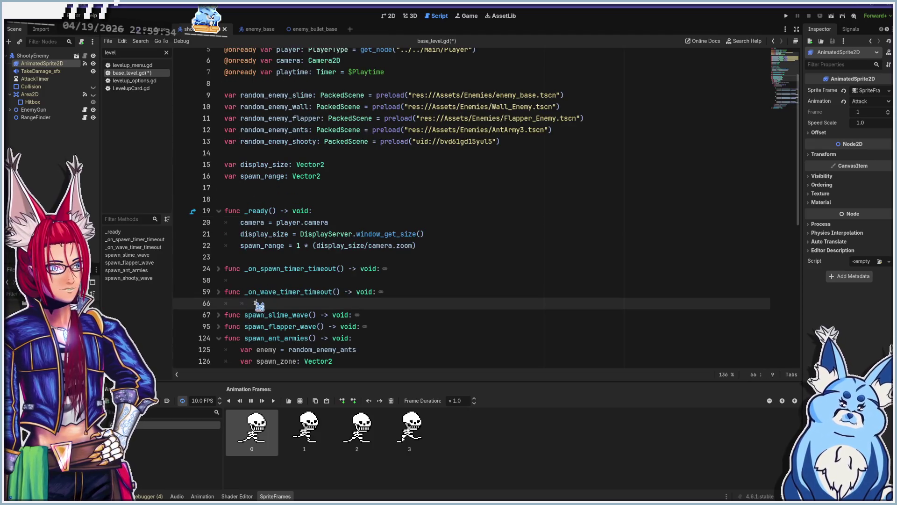
pyautogui.click(220, 291)
pyautogui.scroll(-4, 320, 267)
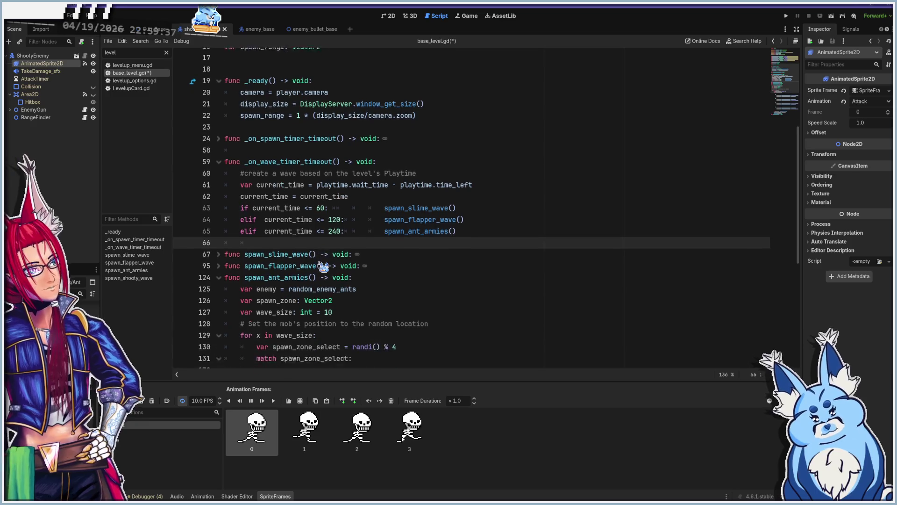
# Raise the flapper threshold to 180 and add 'elif current_time <= 120: spawn_shooty_wave()'
pyautogui.press('Up')
pyautogui.click(331, 211)
pyautogui.press('Left')
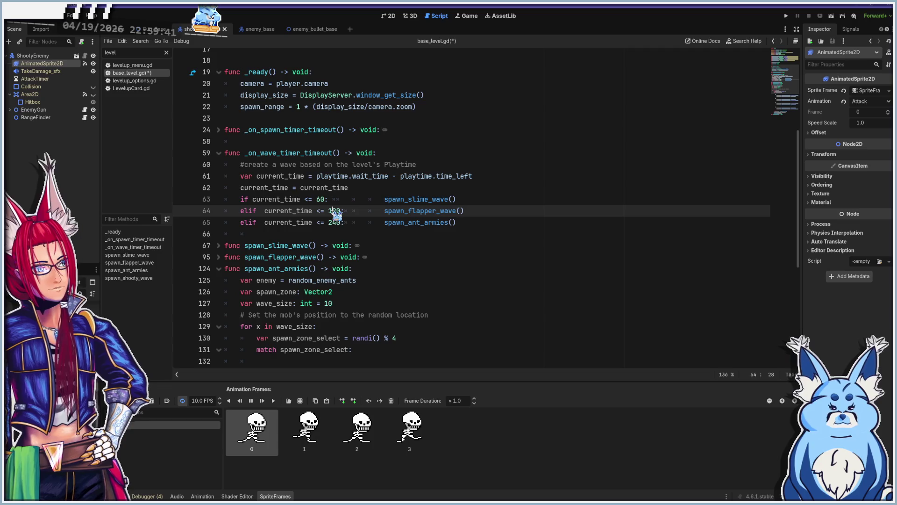
pyautogui.click(473, 204)
pyautogui.press('Return')
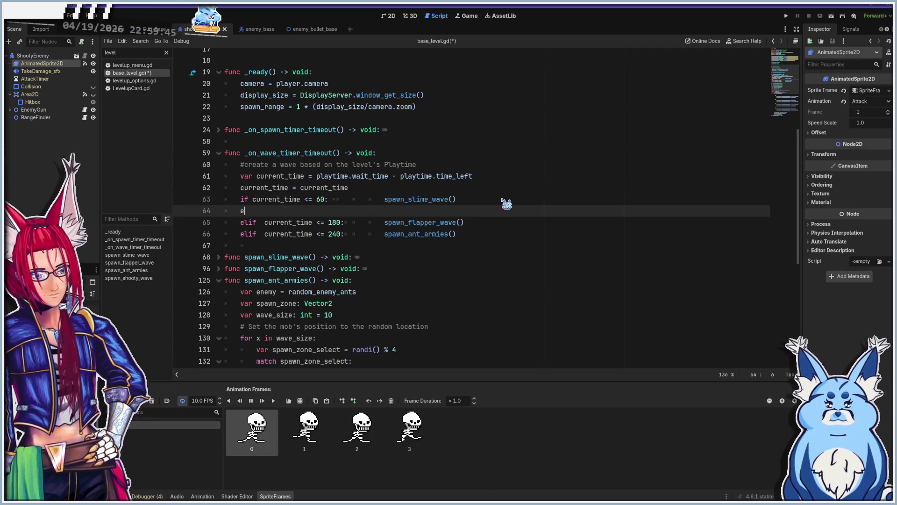
pyautogui.write('lif curr')
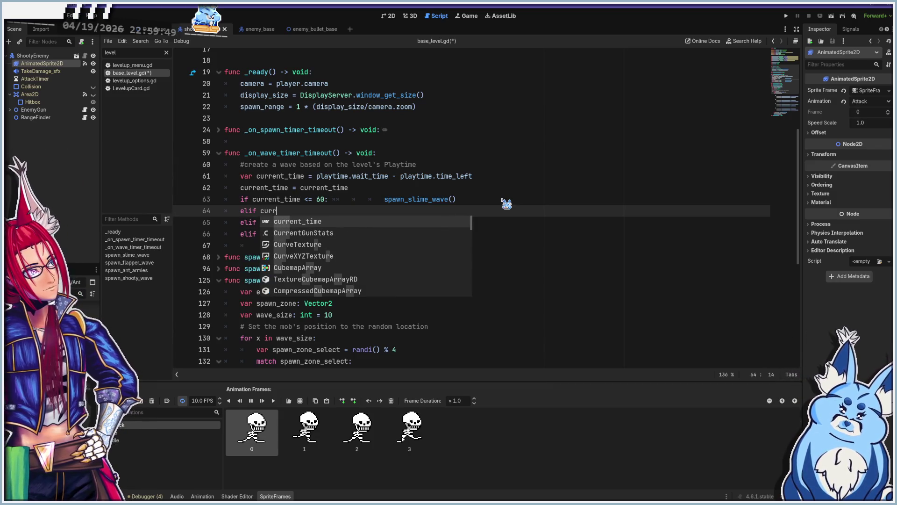
pyautogui.write('ent')
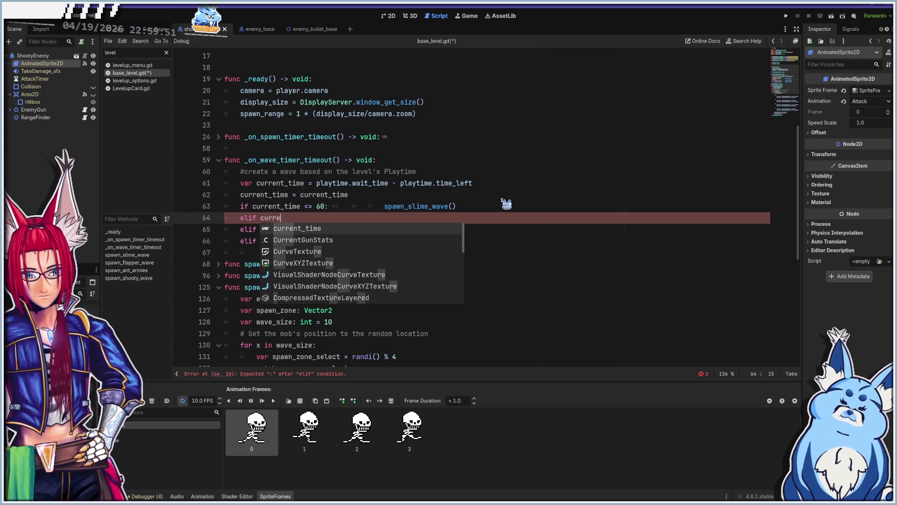
pyautogui.press('Return')
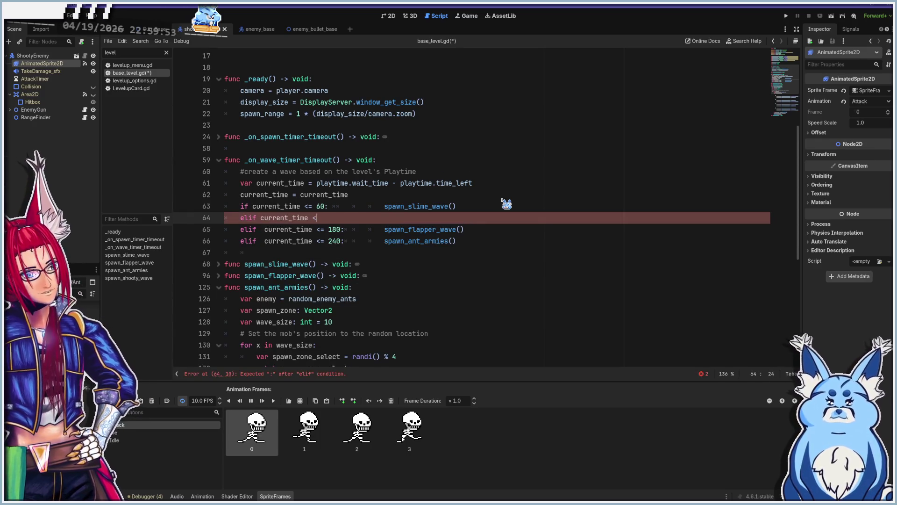
pyautogui.write('= 120')
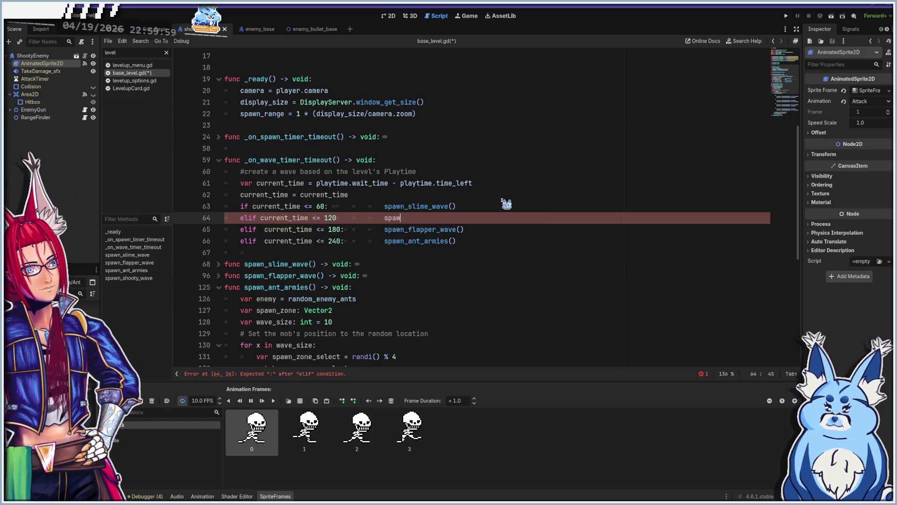
pyautogui.write('n_shoo')
pyautogui.press('Return')
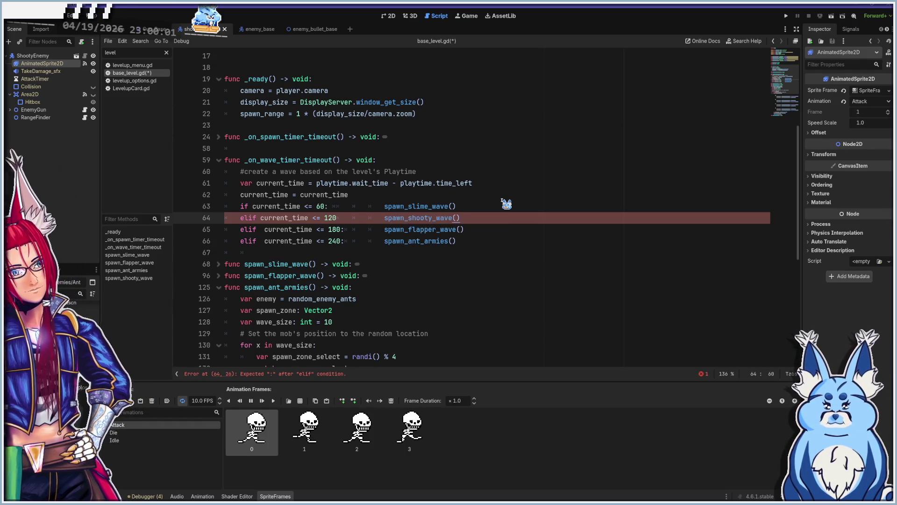
# Save base_level.gd and run the game with F5
pyautogui.hotkey('ctrl', 's')
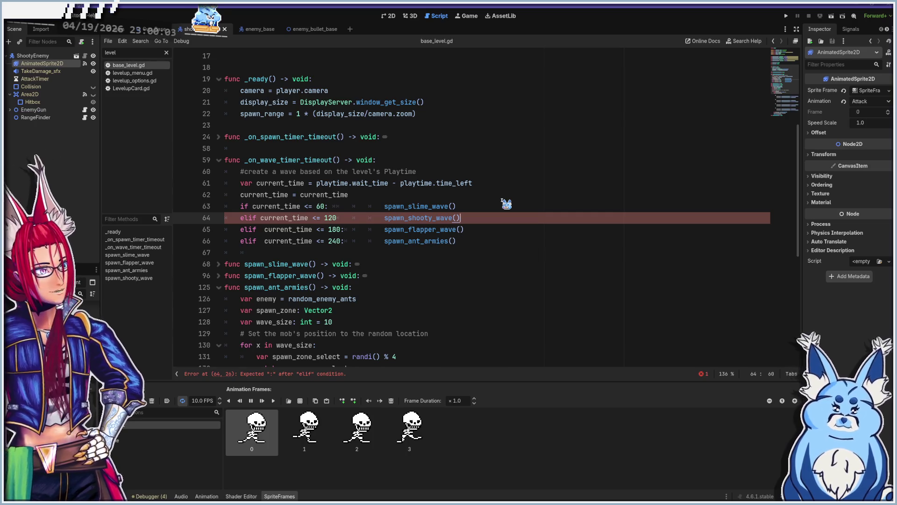
pyautogui.press('F5')
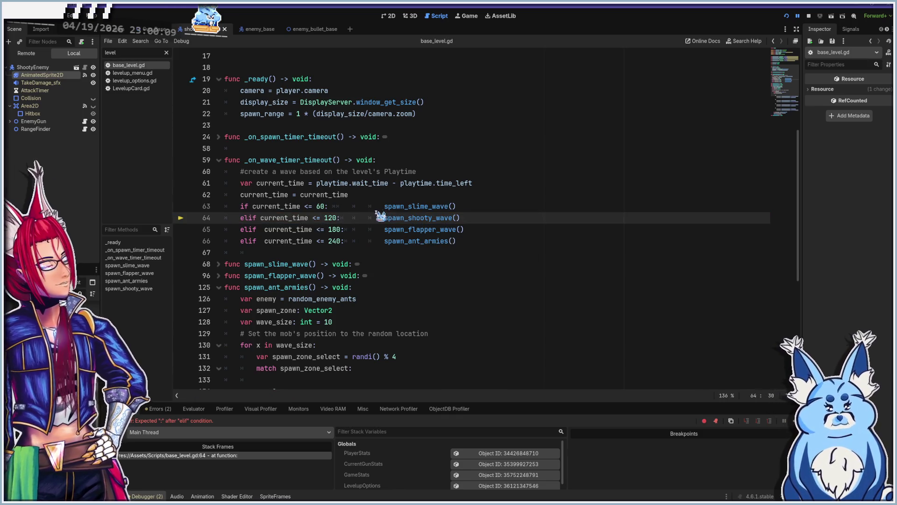
pyautogui.press('F5')
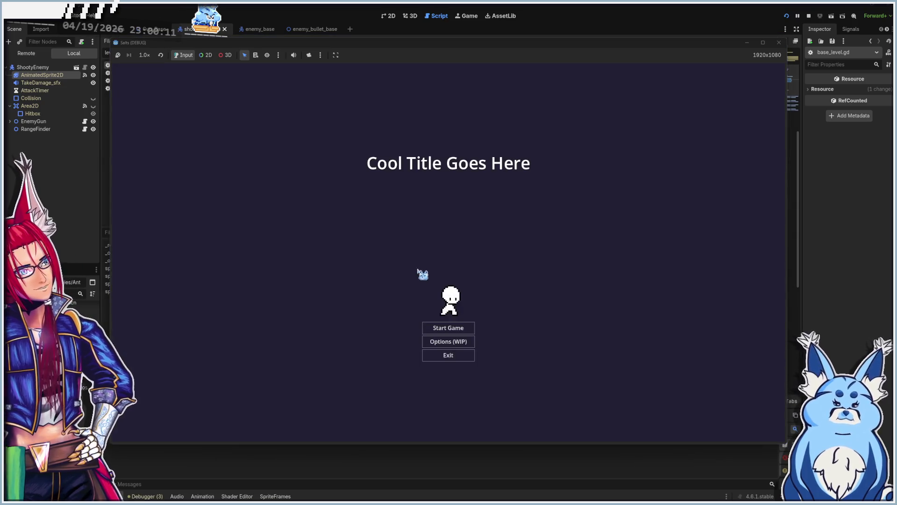
# Start a new game, pick a weapon, and walk around the arena with WASD
pyautogui.click(451, 327)
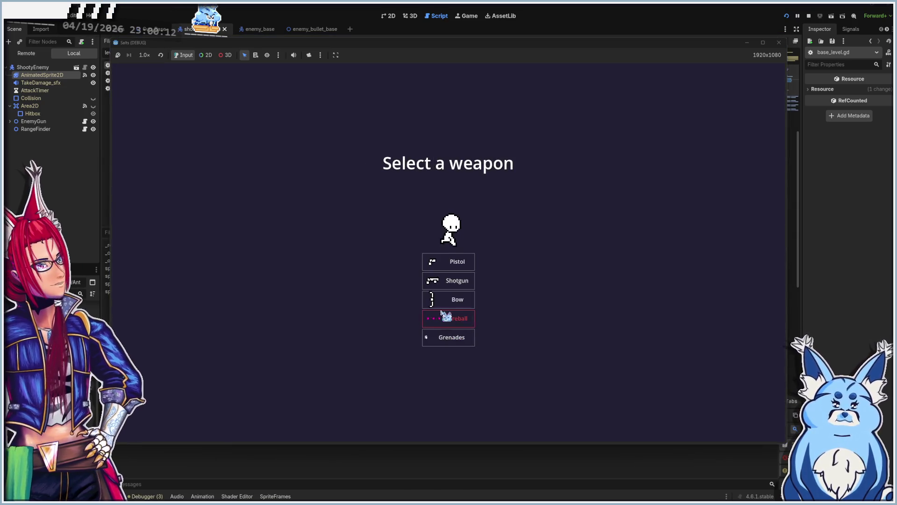
pyautogui.click(452, 281)
pyautogui.press('d')
pyautogui.press('a')
pyautogui.press('d')
pyautogui.press('a')
pyautogui.press('w')
pyautogui.press('a')
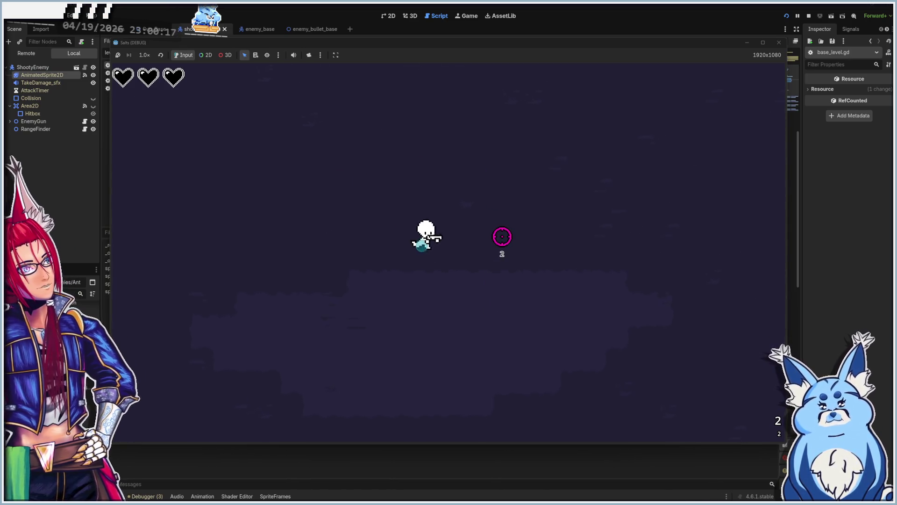
pyautogui.press('d')
pyautogui.press('s')
pyautogui.press('w')
pyautogui.press('a')
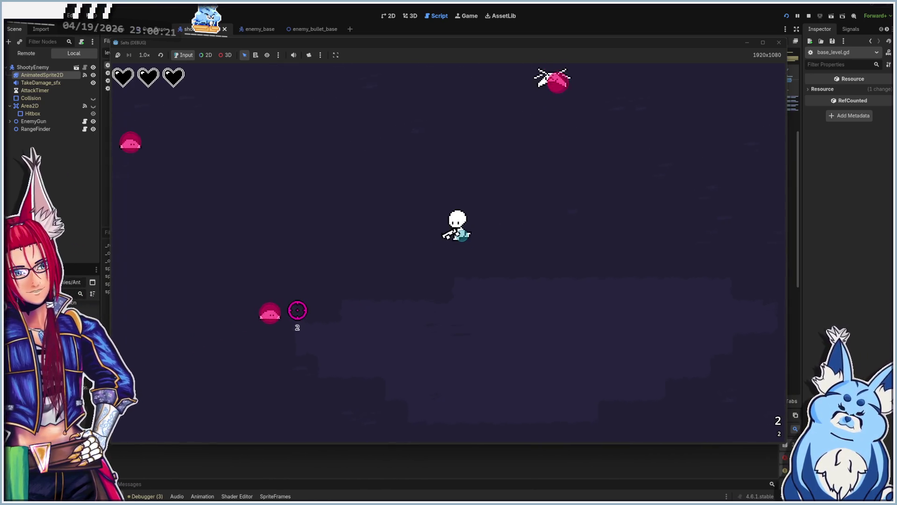
pyautogui.press('s')
pyautogui.press('a')
pyautogui.press('a')
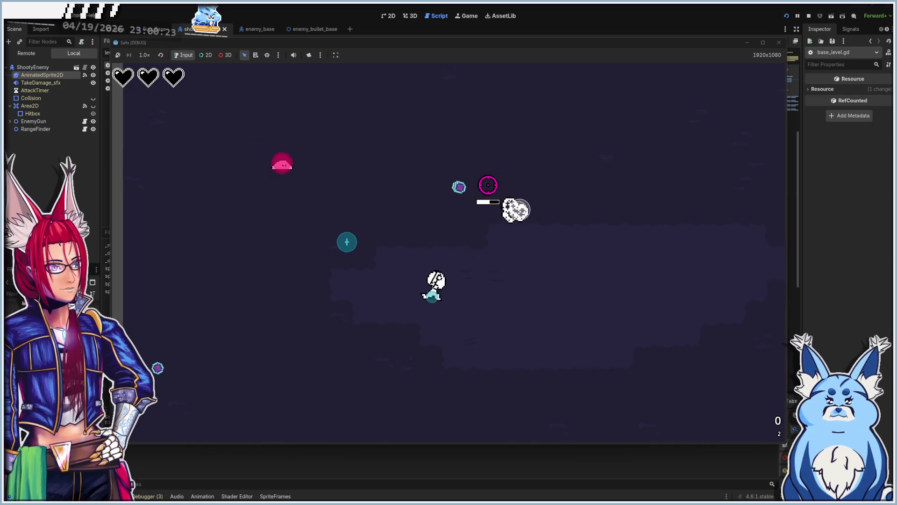
pyautogui.press('w')
pyautogui.press('d')
pyautogui.press('d')
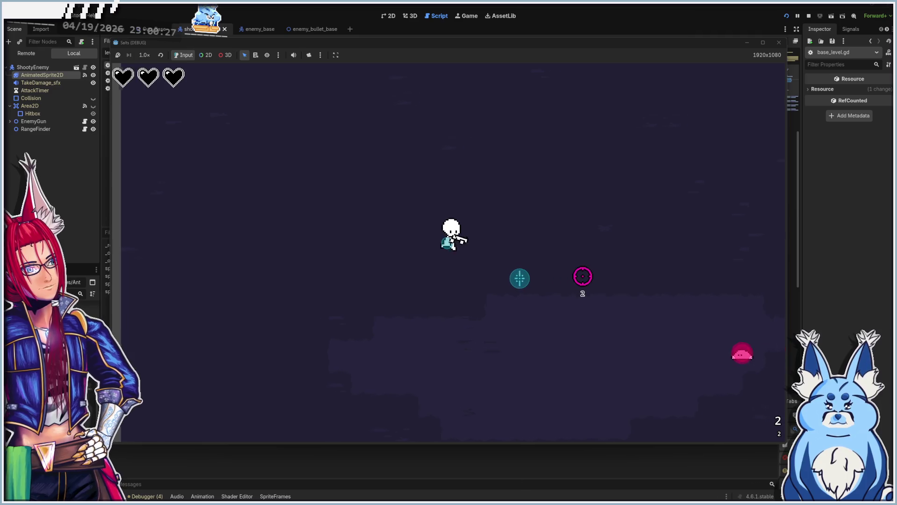
pyautogui.press('s')
pyautogui.press('w')
pyautogui.press('d')
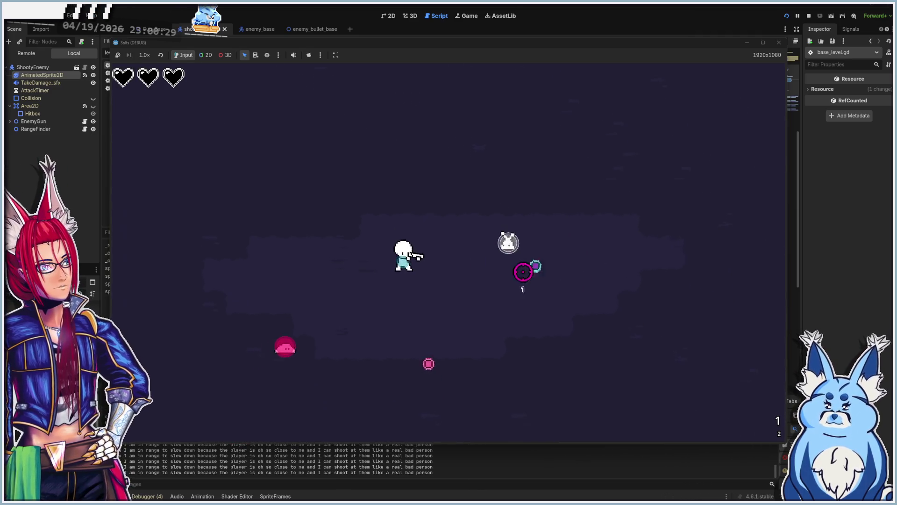
pyautogui.press('a')
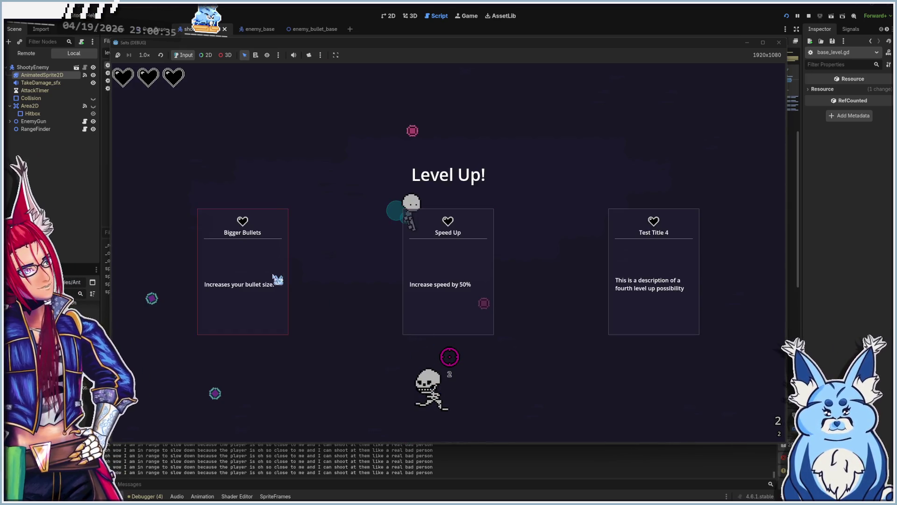
# Take the Bigger Bullets upgrade, then keep moving and shooting at the enemies
pyautogui.click(467, 276)
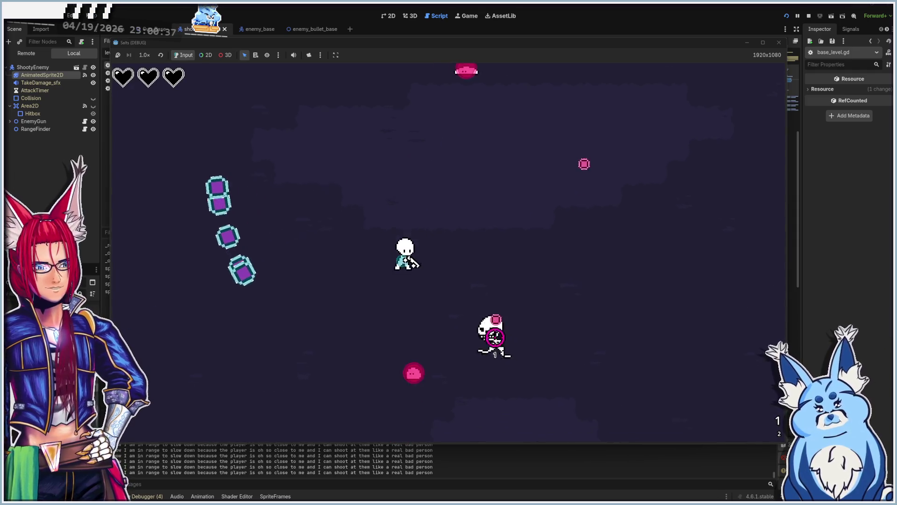
pyautogui.press('d')
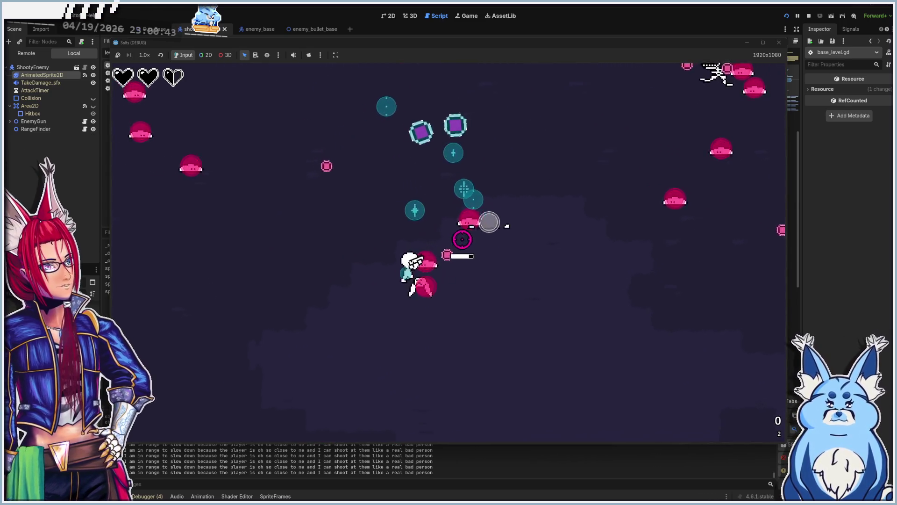
pyautogui.press('a')
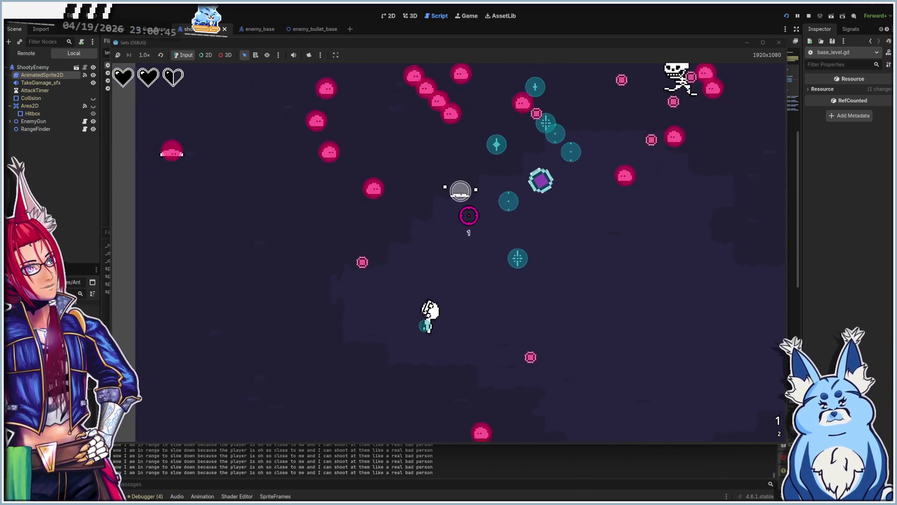
pyautogui.click(450, 192)
pyautogui.press('a')
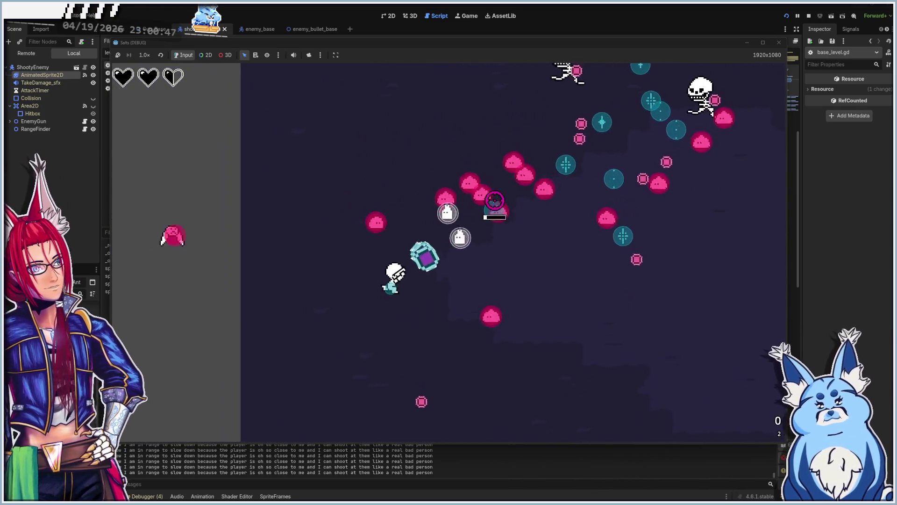
pyautogui.press('a')
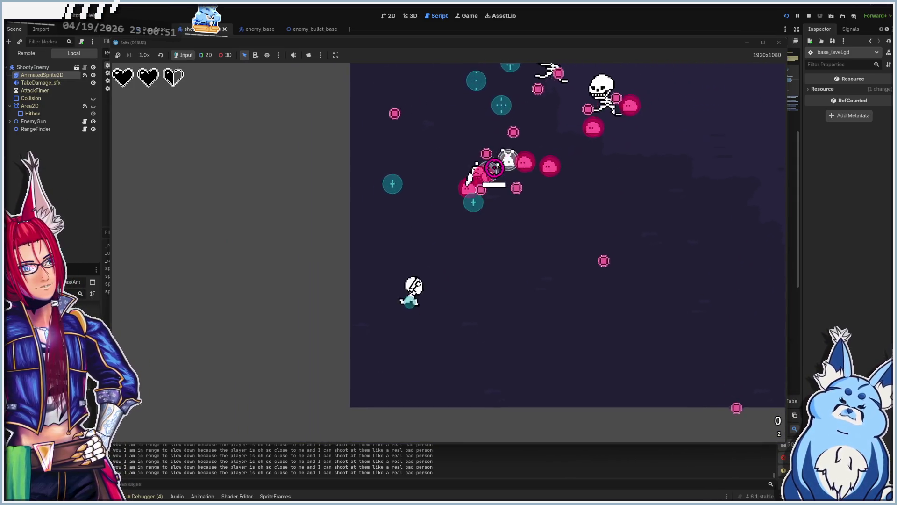
pyautogui.press('a')
pyautogui.press('w')
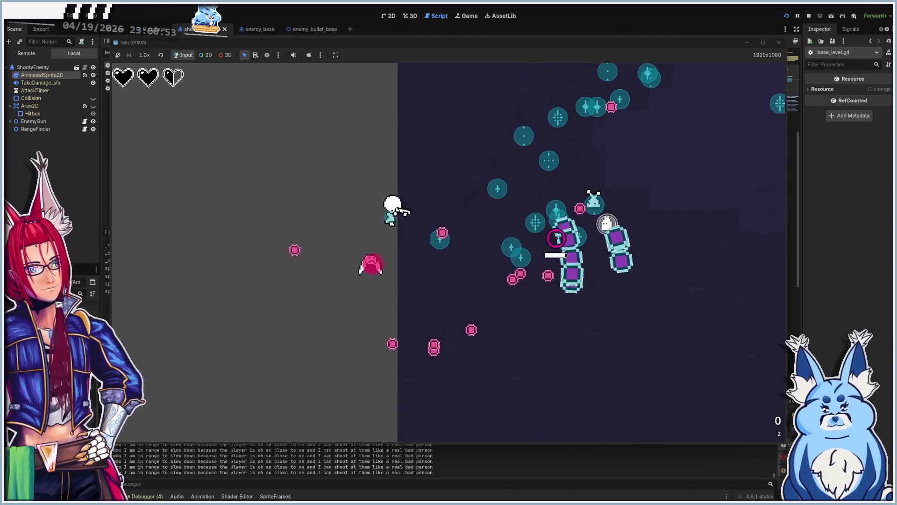
pyautogui.press('d')
pyautogui.press('s')
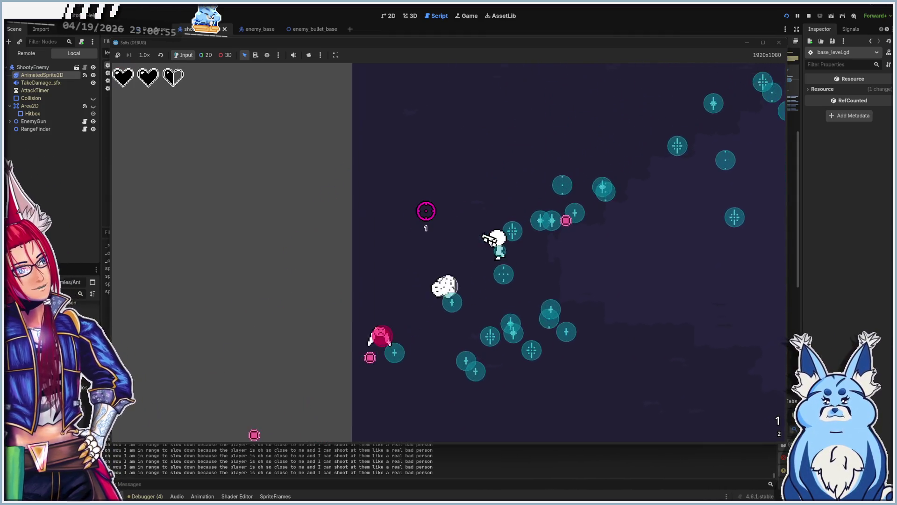
pyautogui.click(420, 288)
pyautogui.press('d')
pyautogui.press('s')
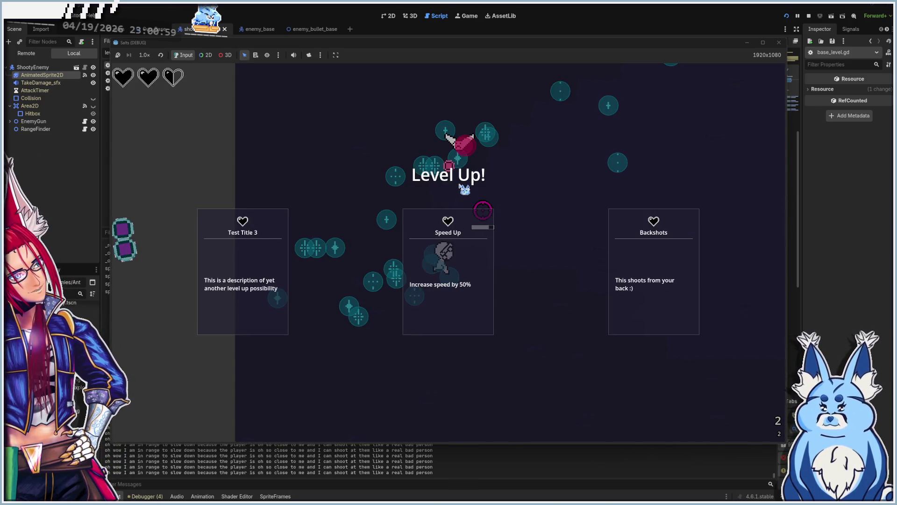
# Take the Backshots, Test Title 4 and Uh Oh Stinky upgrades while moving
pyautogui.click(660, 268)
pyautogui.press('s')
pyautogui.press('a')
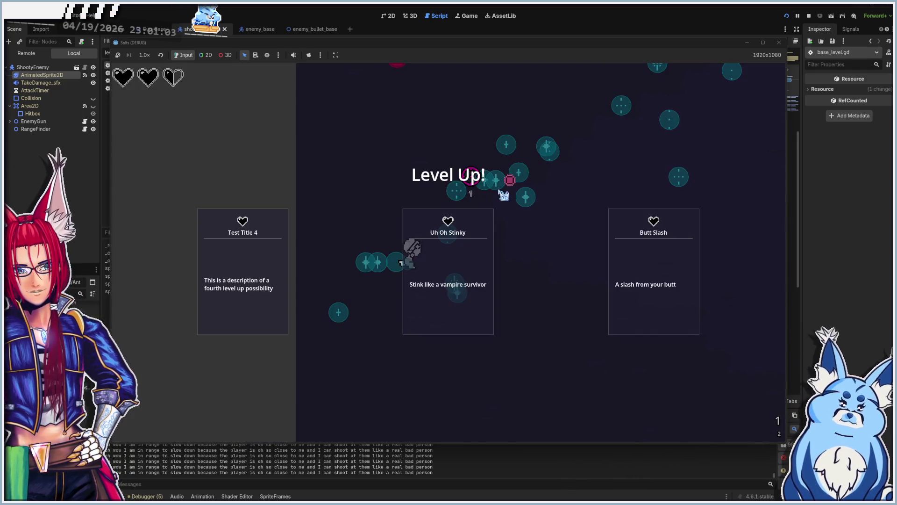
pyautogui.click(254, 271)
pyautogui.press('a')
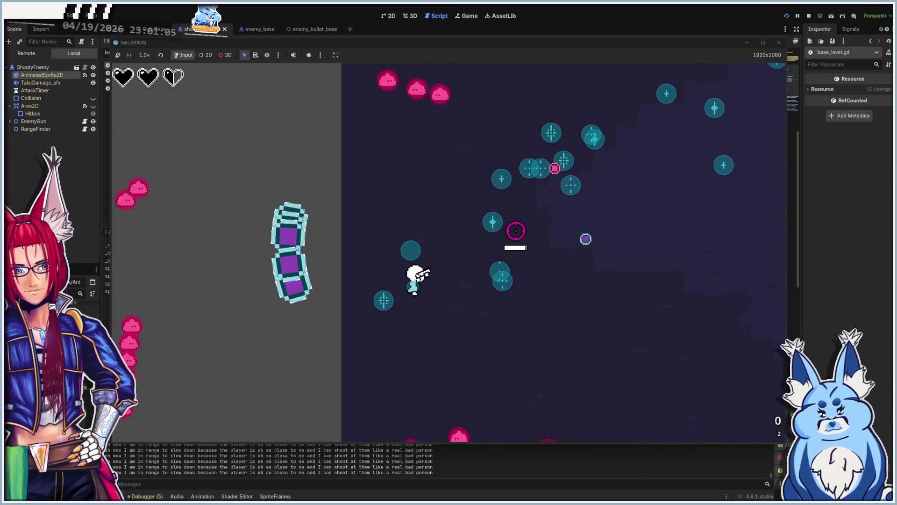
pyautogui.press('d')
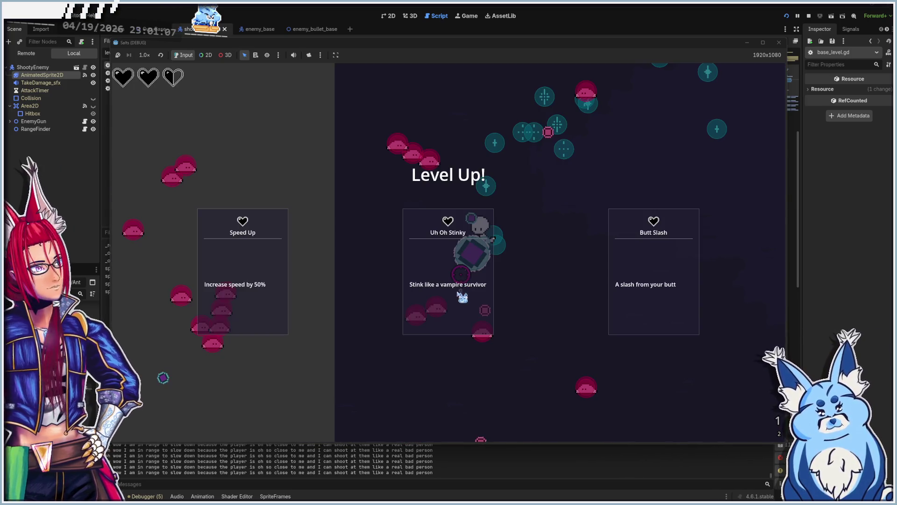
pyautogui.click(439, 278)
pyautogui.press('a')
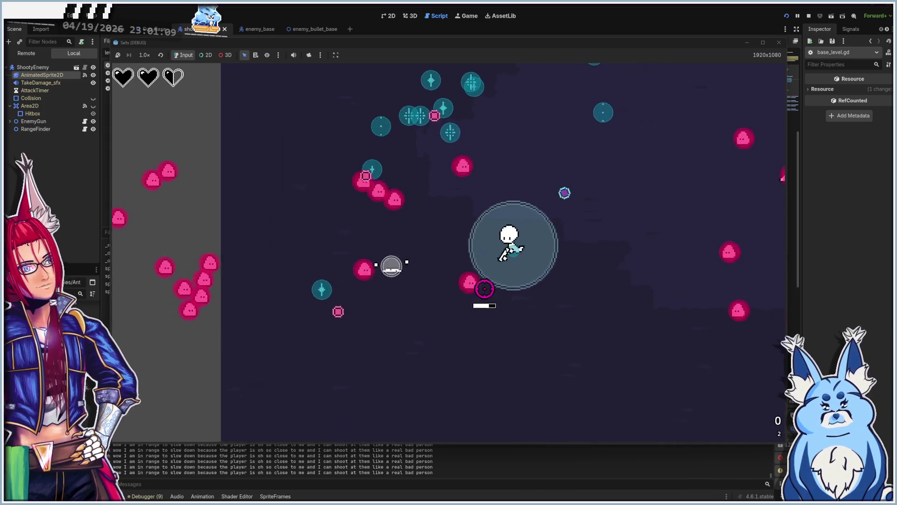
# Steer the player down to the level's bottom edge and back up
pyautogui.press('s')
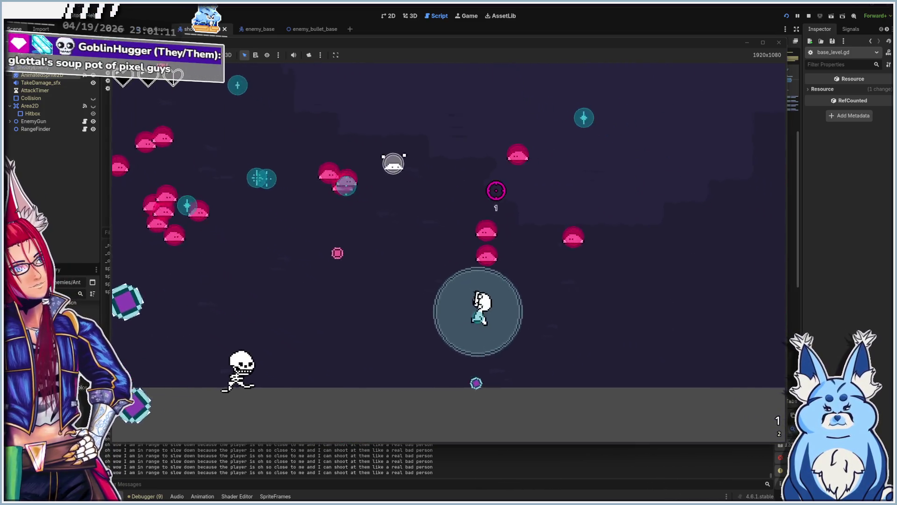
pyautogui.press('d')
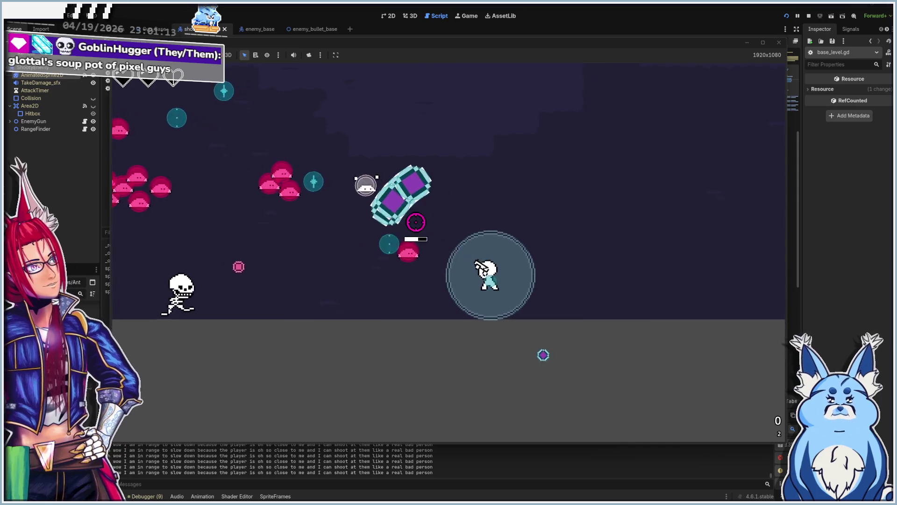
pyautogui.press('s')
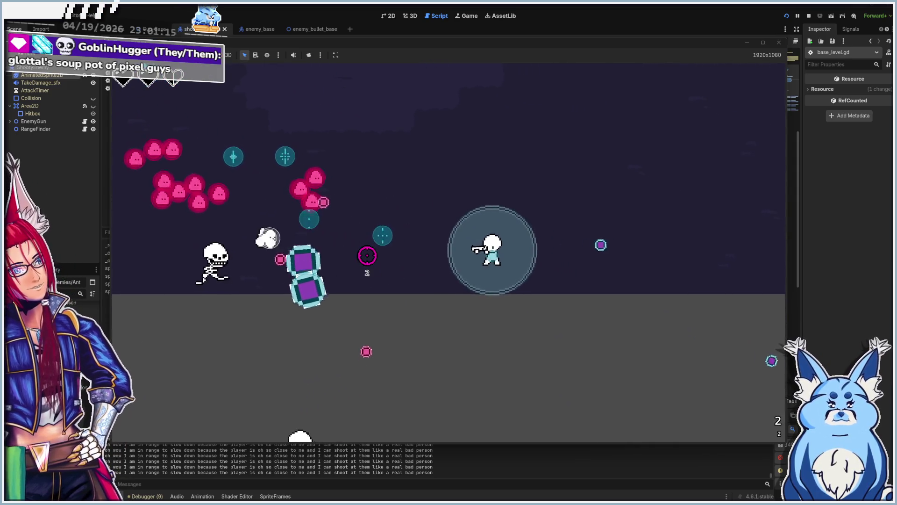
pyautogui.press('s')
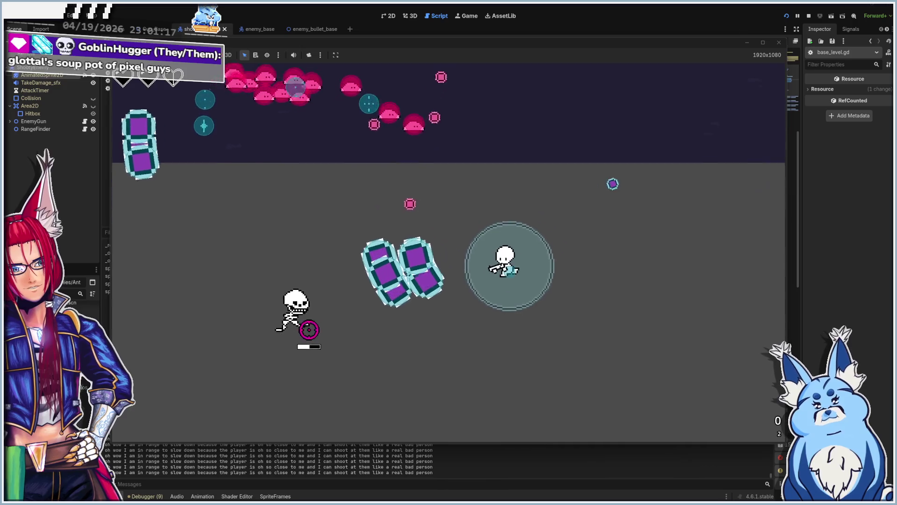
pyautogui.press('s')
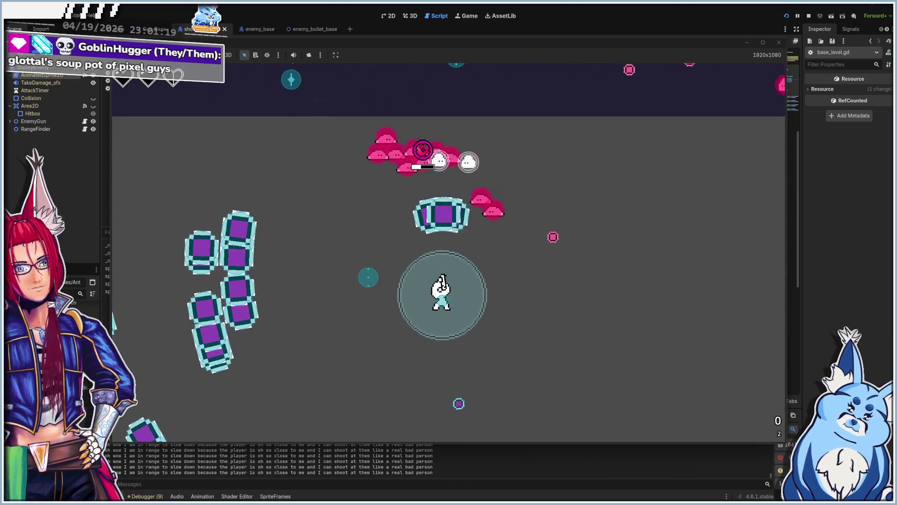
pyautogui.press('s')
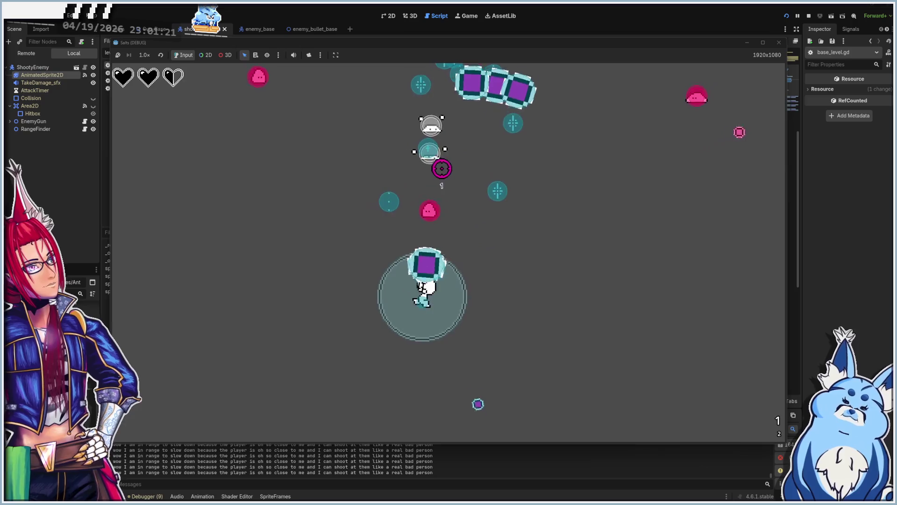
pyautogui.press('w')
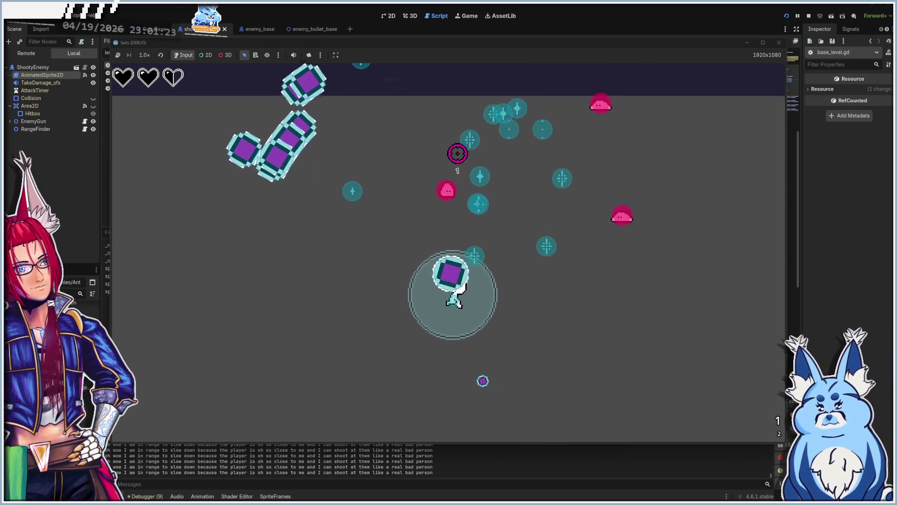
pyautogui.press('s')
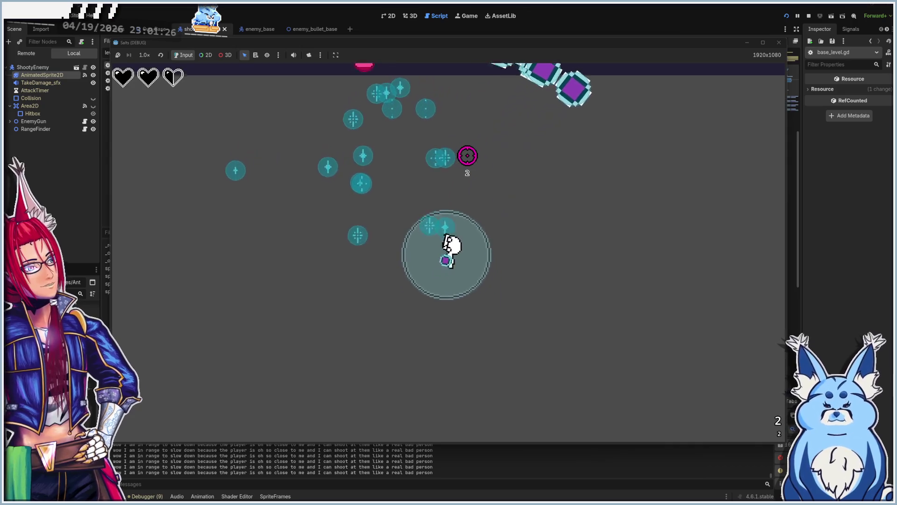
pyautogui.press('w')
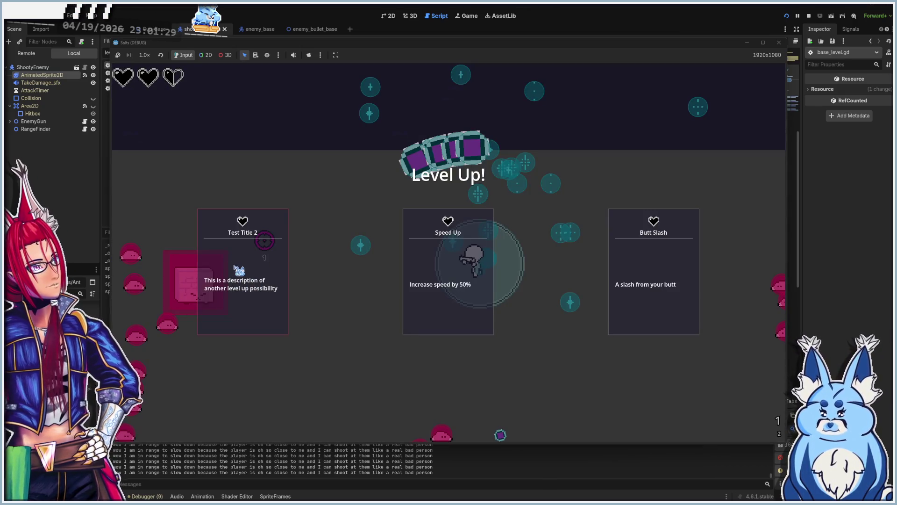
# Choose three more level-up upgrades while moving around the skeletons
pyautogui.click(264, 240)
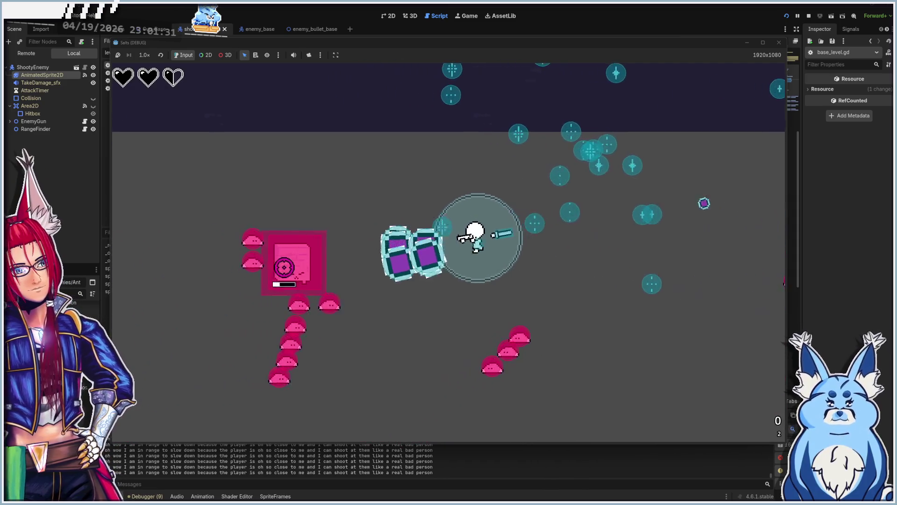
pyautogui.press('w')
pyautogui.press('a')
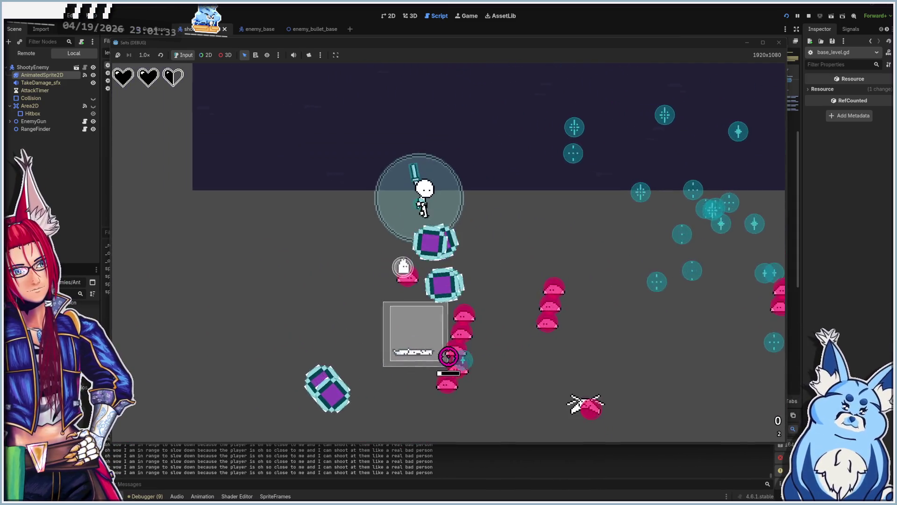
pyautogui.press('a')
pyautogui.press('s')
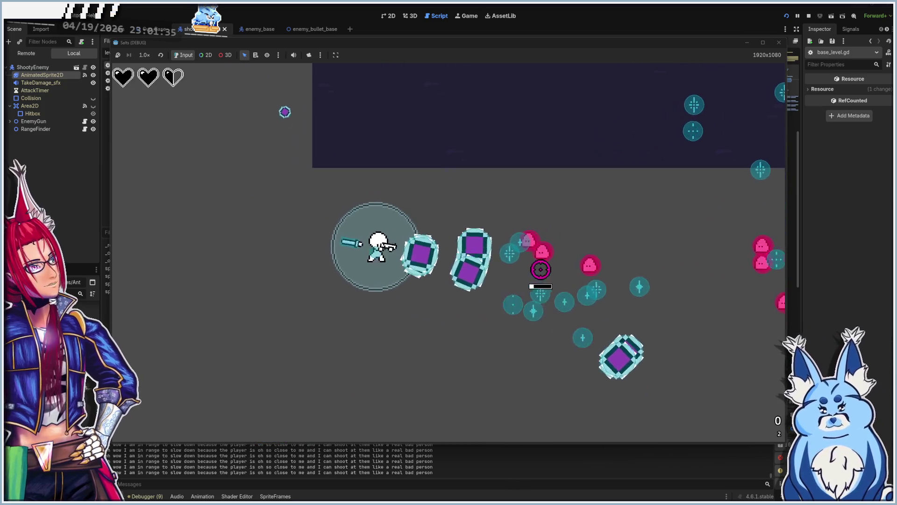
pyautogui.press('a')
pyautogui.press('s')
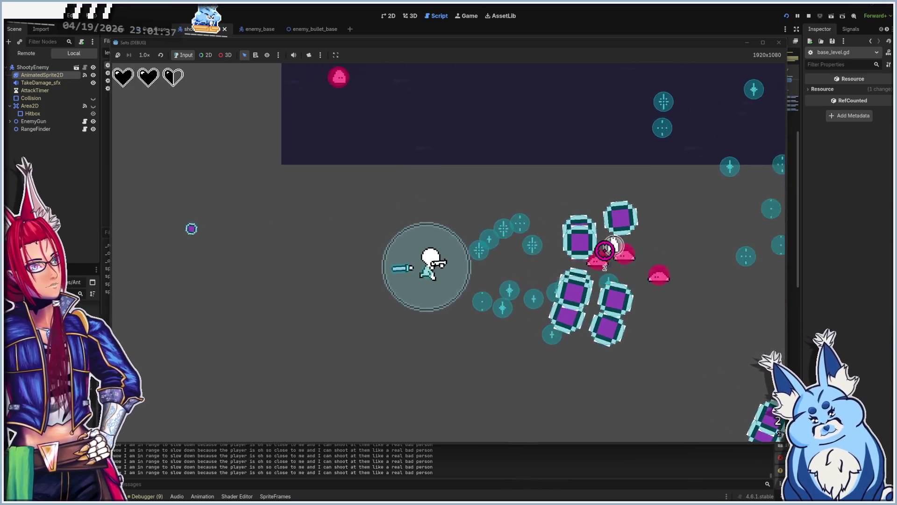
pyautogui.press('s')
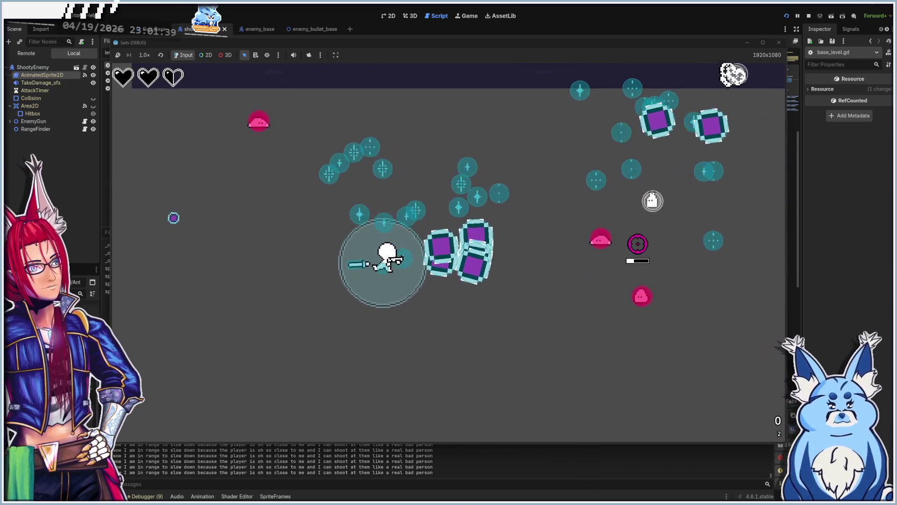
pyautogui.press('w')
pyautogui.press('d')
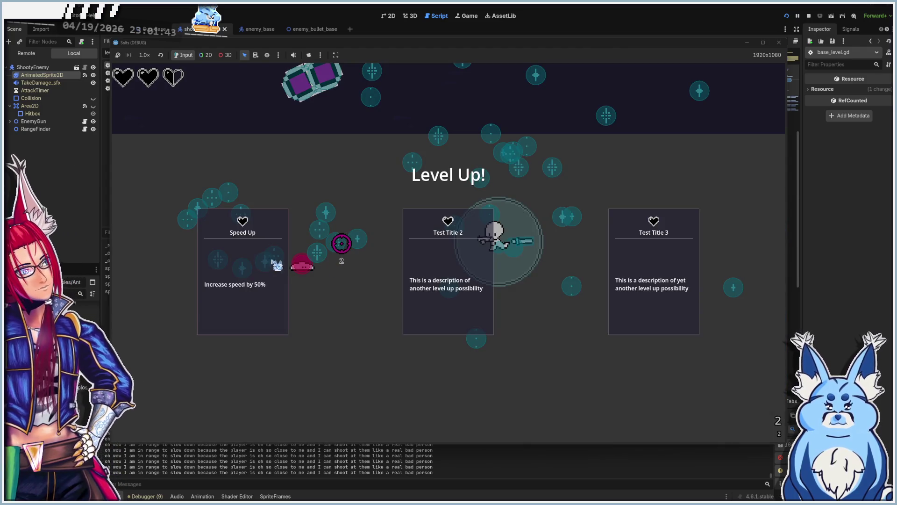
pyautogui.click(275, 263)
pyautogui.press('w')
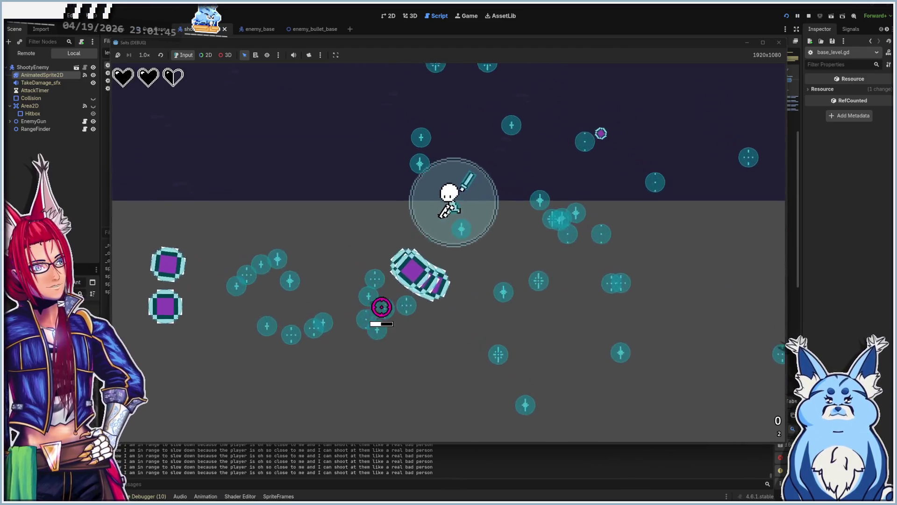
pyautogui.press('w')
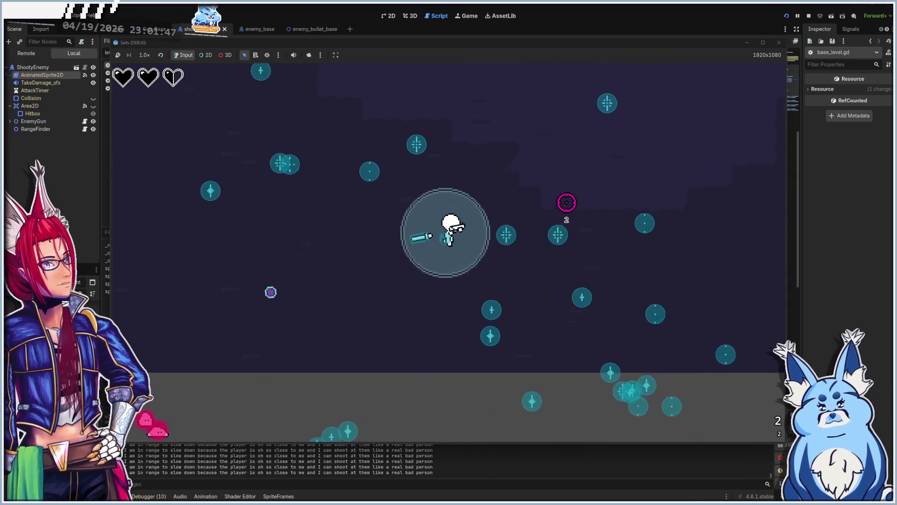
pyautogui.press('w')
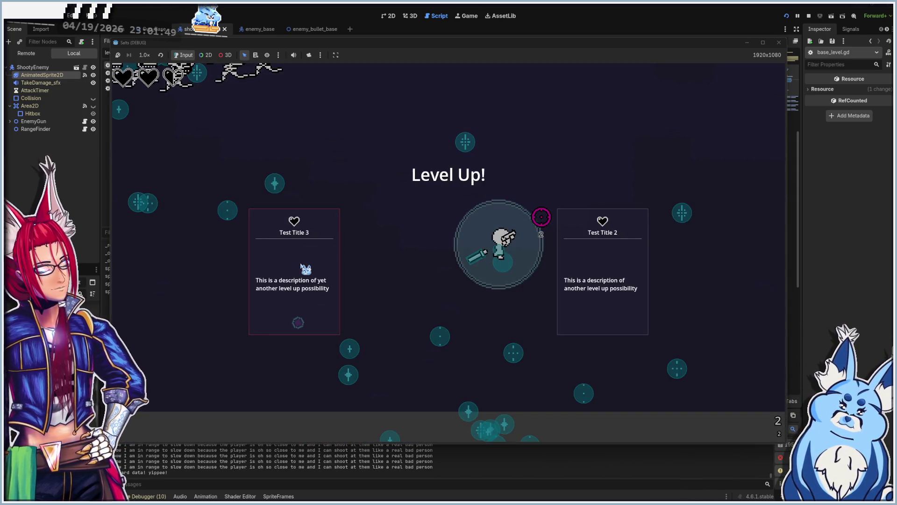
pyautogui.click(303, 267)
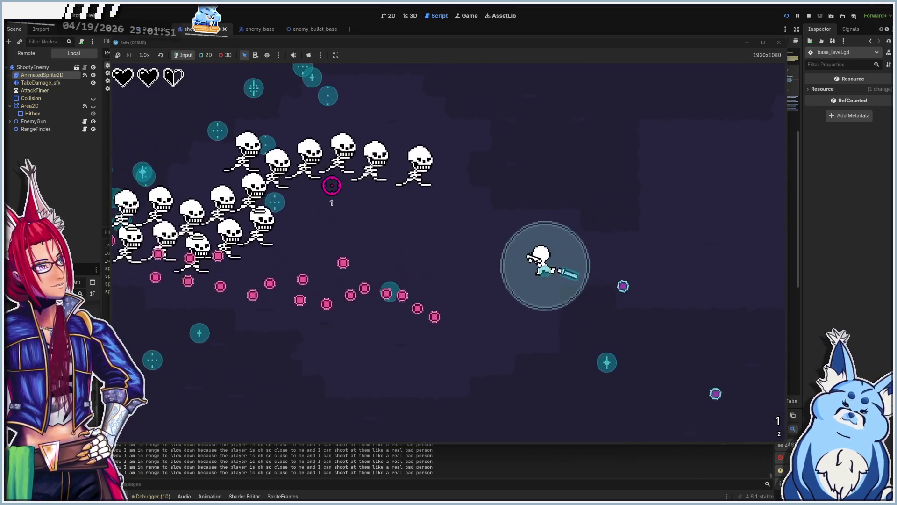
# Move the player around the arena, staying clear of the skeleton horde
pyautogui.press('s')
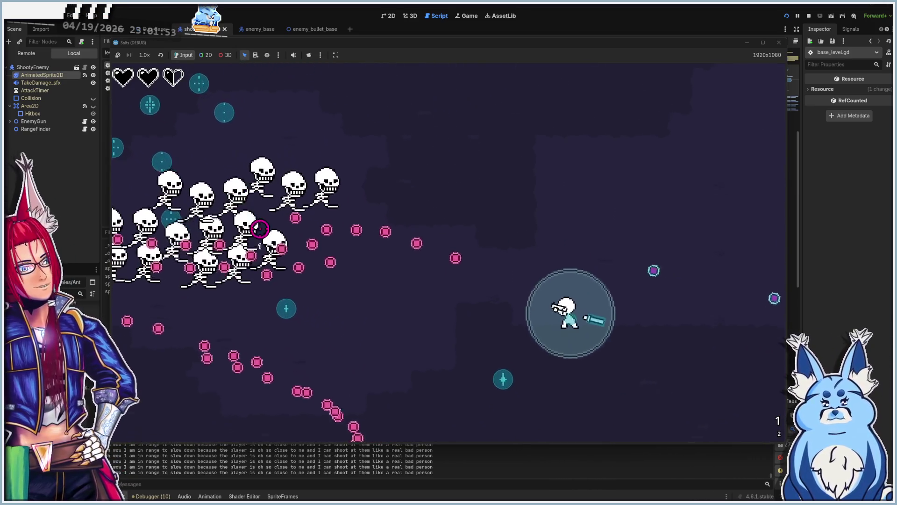
pyautogui.press('w')
pyautogui.press('a')
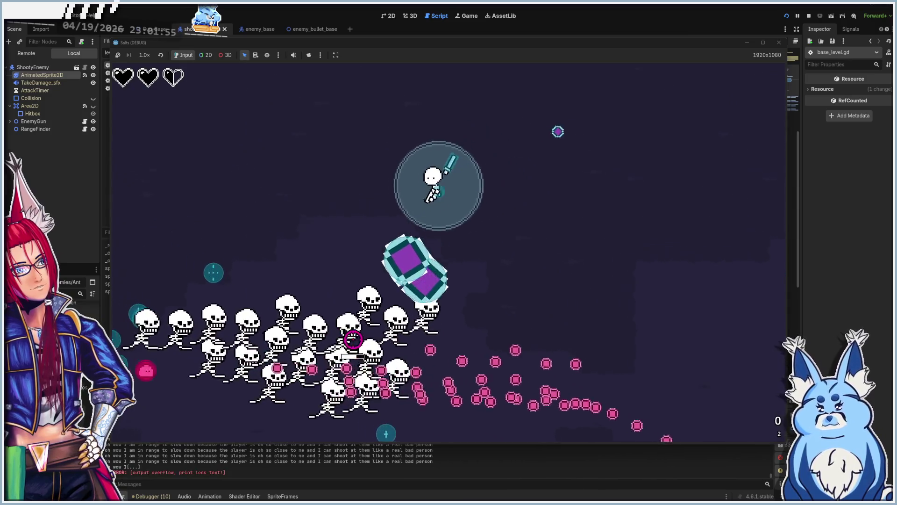
pyautogui.press('a')
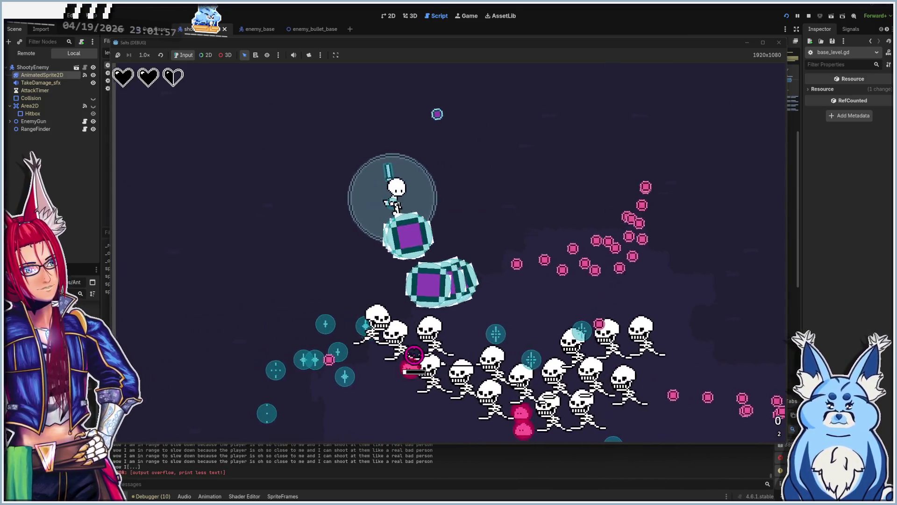
pyautogui.press('a')
pyautogui.press('s')
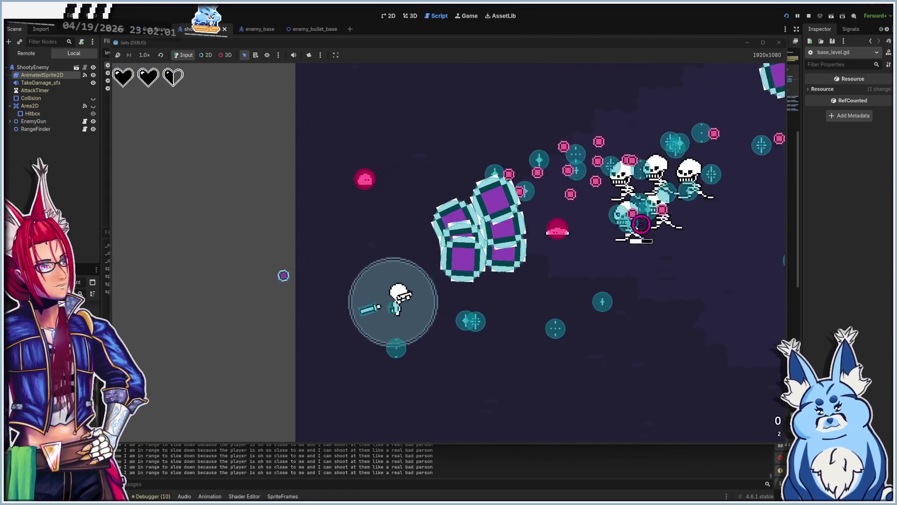
pyautogui.press('d')
pyautogui.press('s')
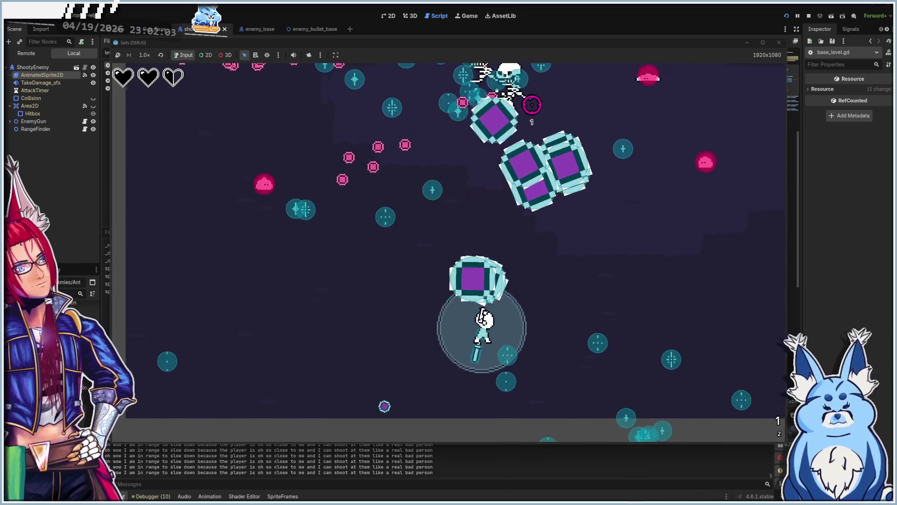
pyautogui.press('d')
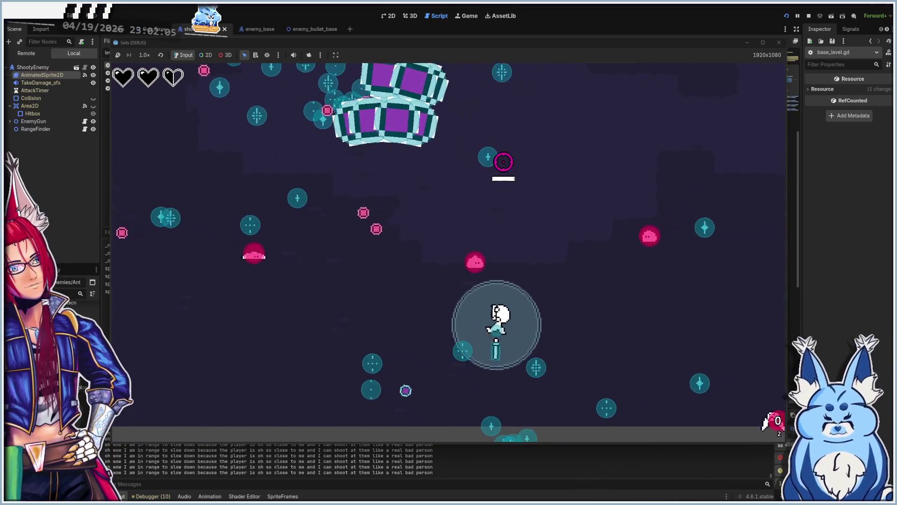
pyautogui.press('w')
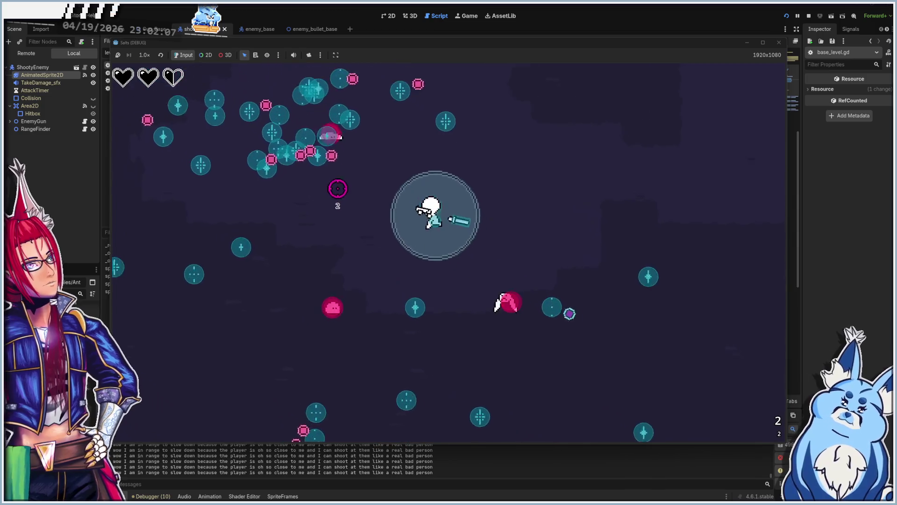
pyautogui.press('d')
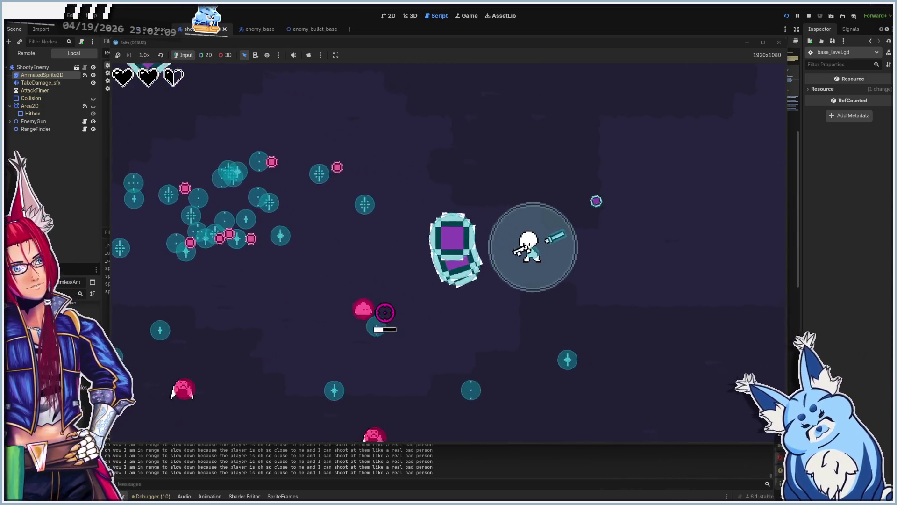
pyautogui.press('d')
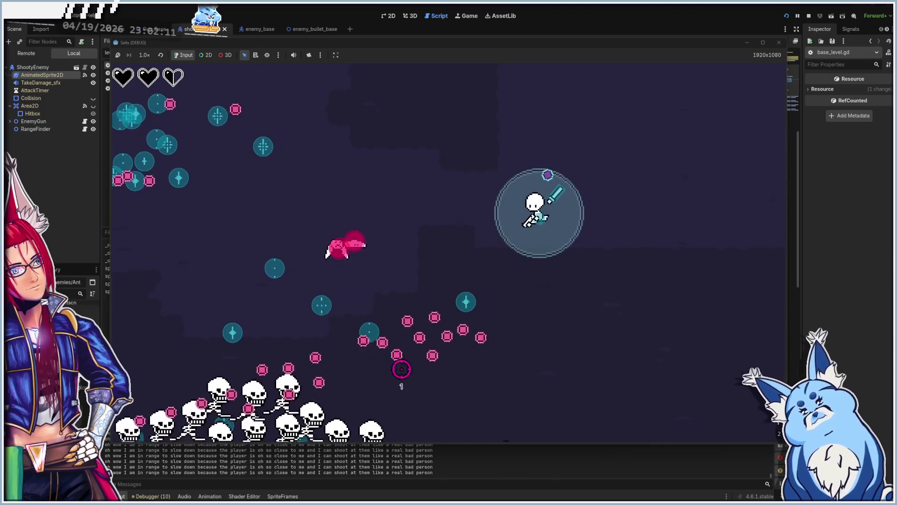
pyautogui.press('s')
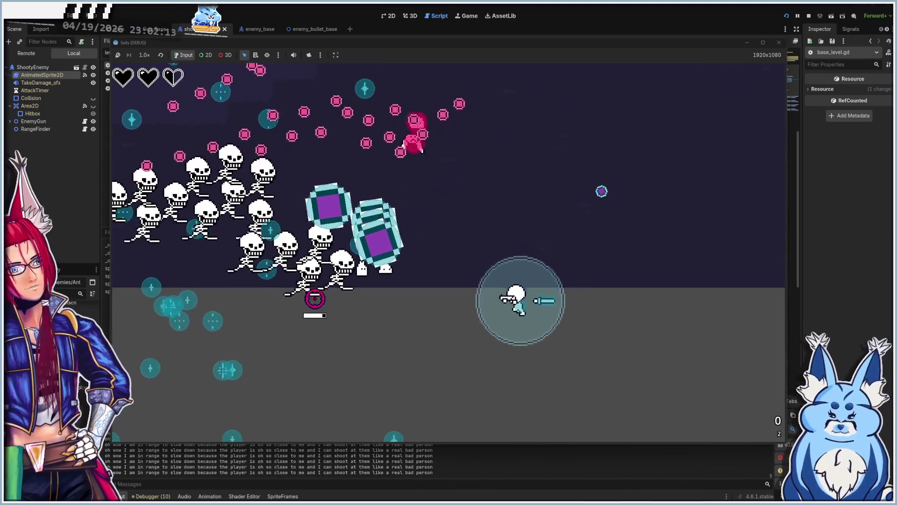
pyautogui.press('s')
pyautogui.press('a')
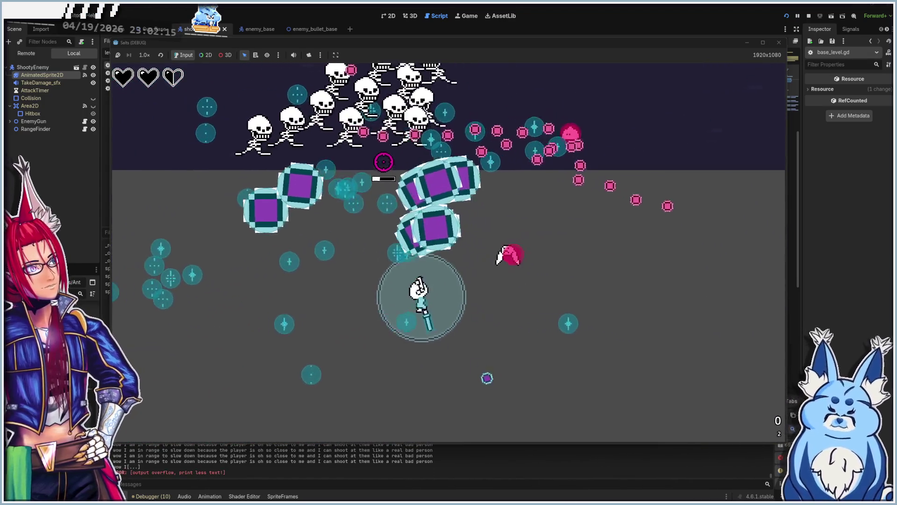
pyautogui.press('a')
# Keep dodging, choose a level-up upgrade, then stop the running game
pyautogui.press('w')
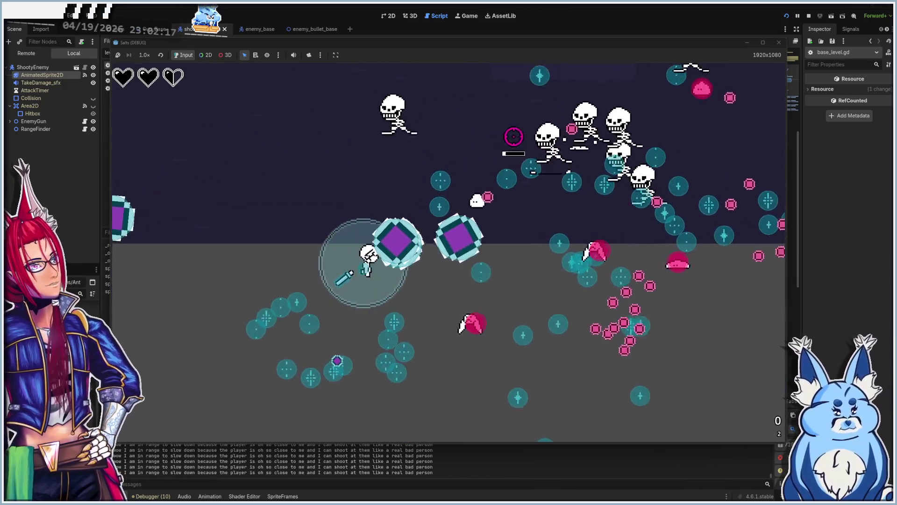
pyautogui.press('w')
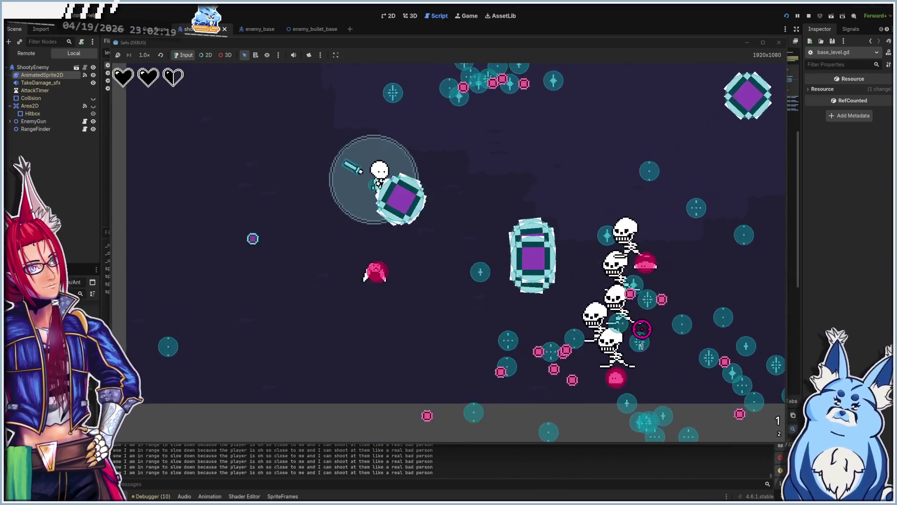
pyautogui.press('w')
pyautogui.press('d')
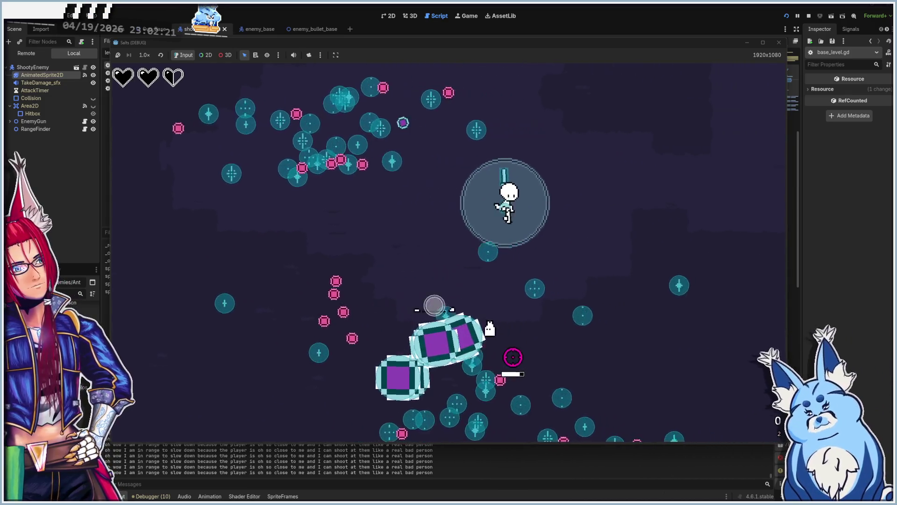
pyautogui.press('s')
pyautogui.press('a')
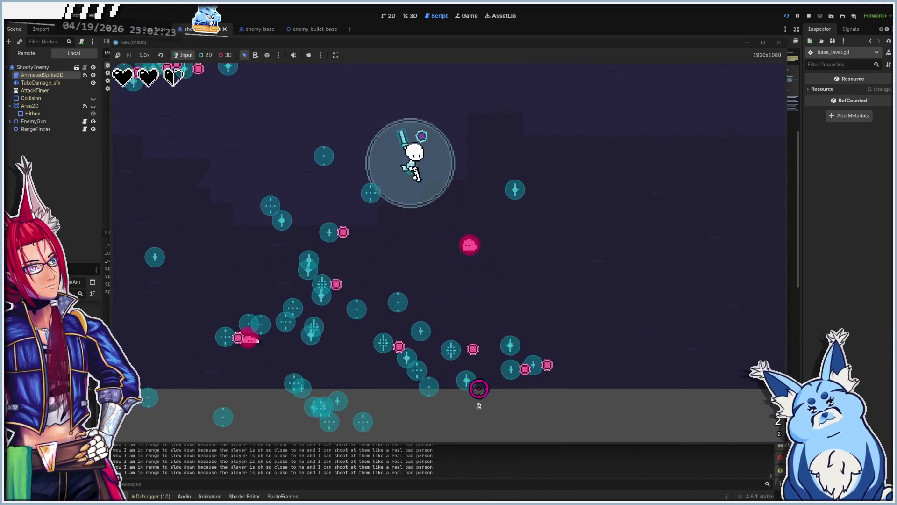
pyautogui.press('d')
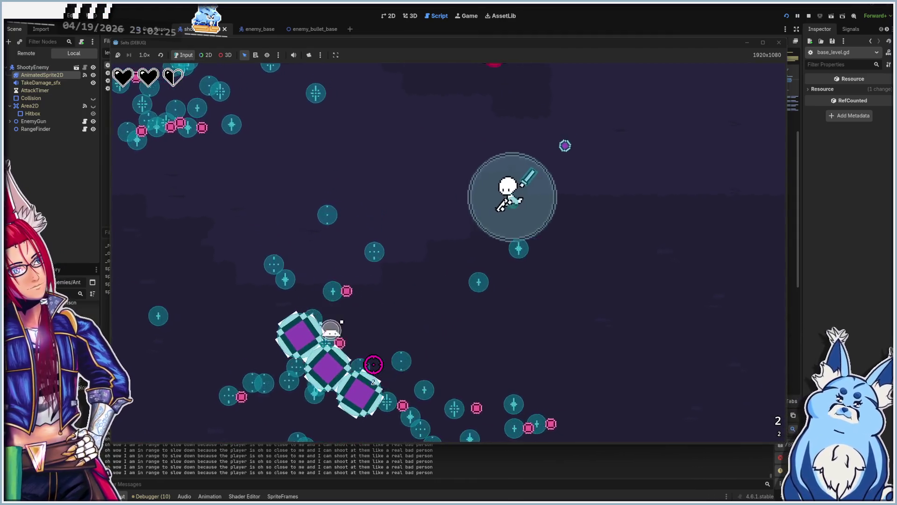
pyautogui.press('s')
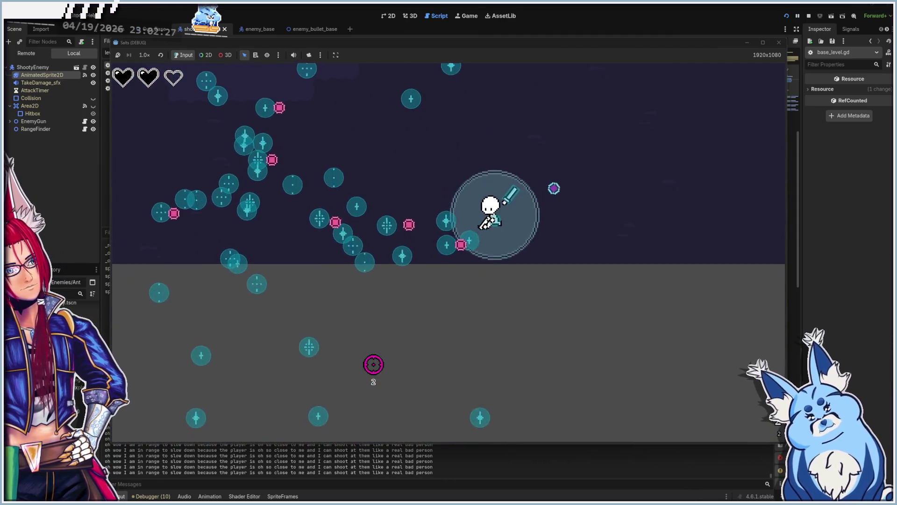
pyautogui.press('a')
pyautogui.click(450, 315)
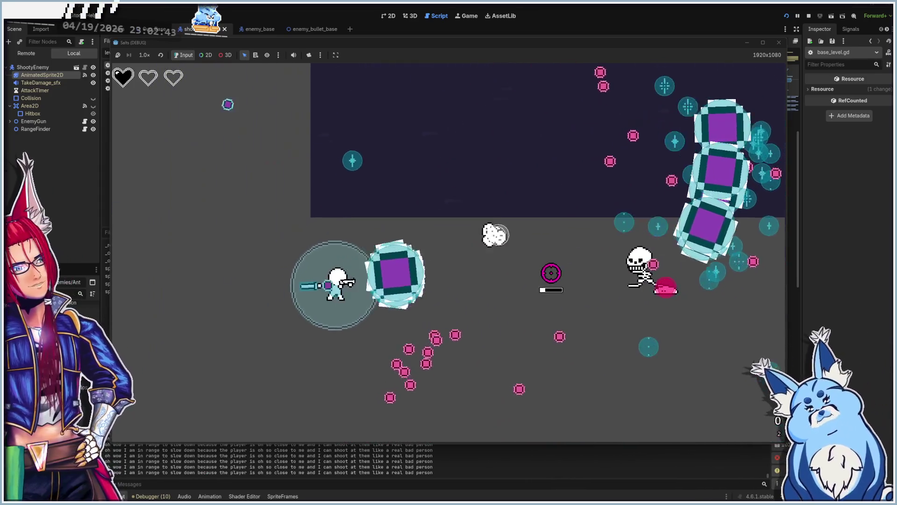
pyautogui.click(779, 42)
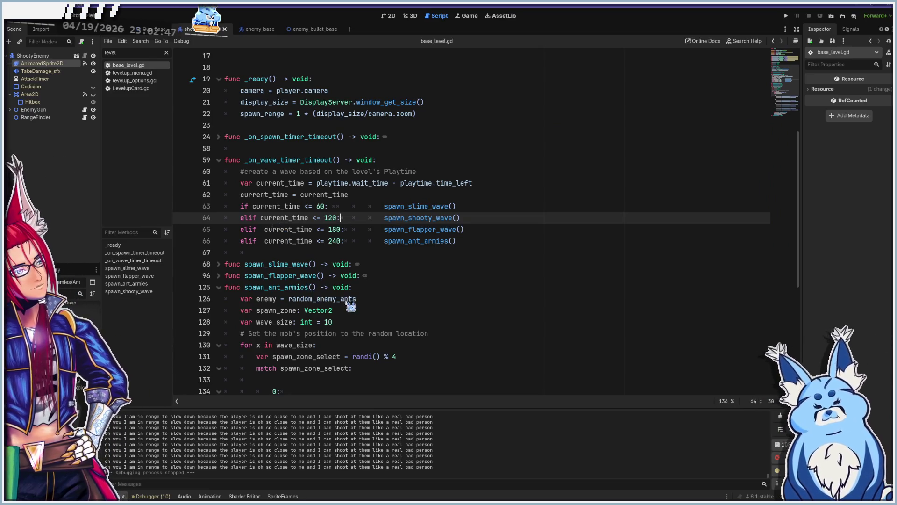
pyautogui.scroll(-4, 350, 306)
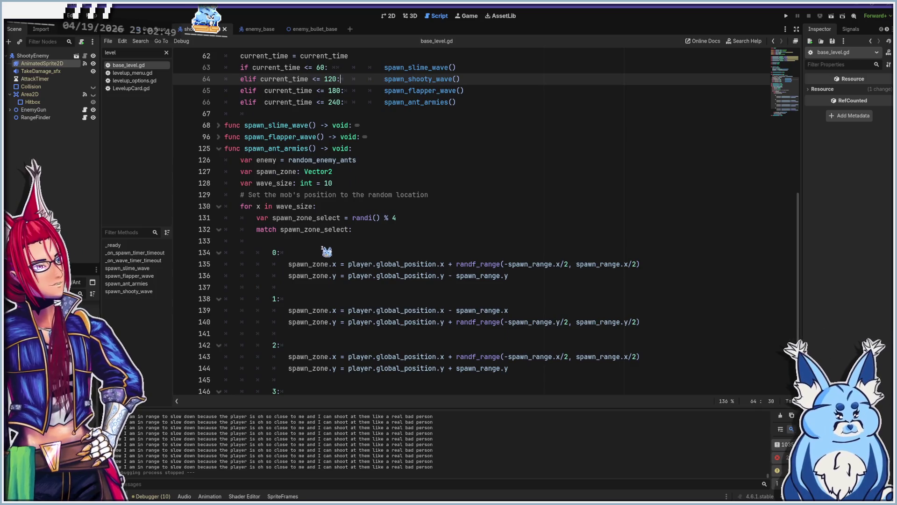
pyautogui.click(421, 229)
pyautogui.click(490, 217)
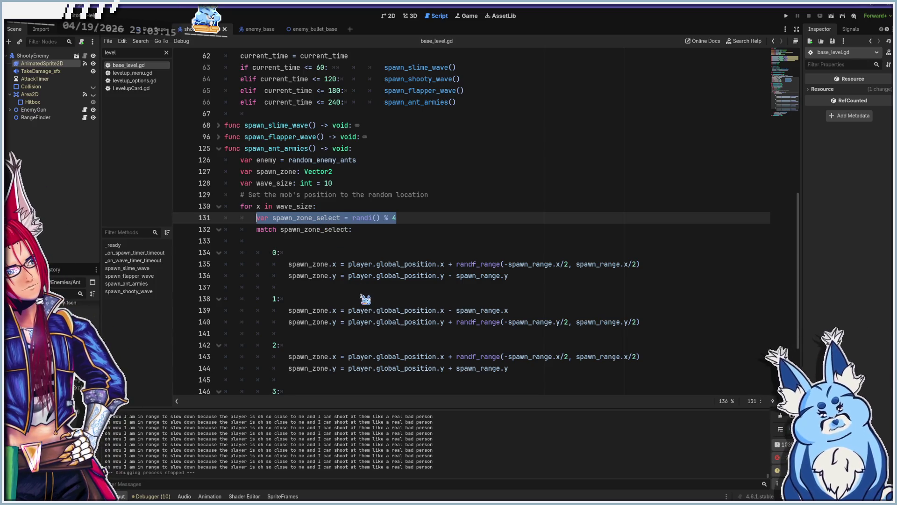
# Fold spawn_ant_armies and expand spawn_shooty_wave
pyautogui.click(219, 149)
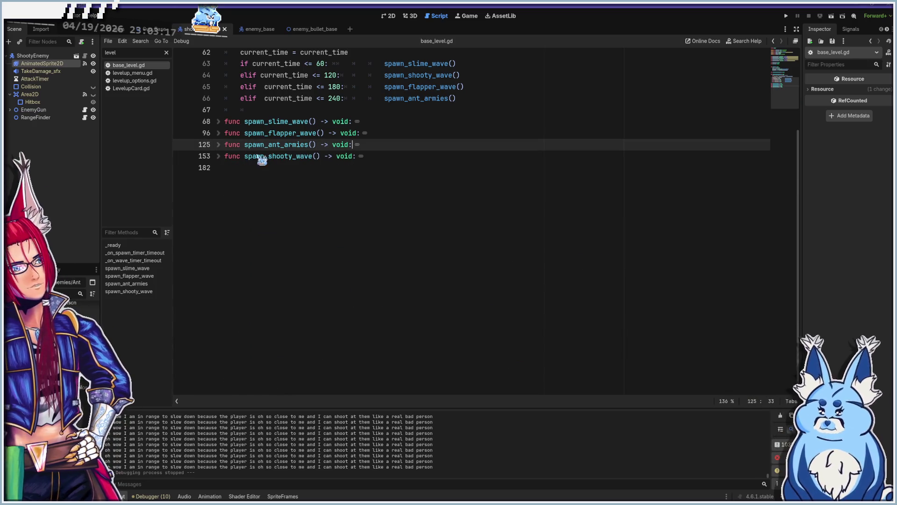
pyautogui.click(218, 156)
pyautogui.scroll(5, 365, 248)
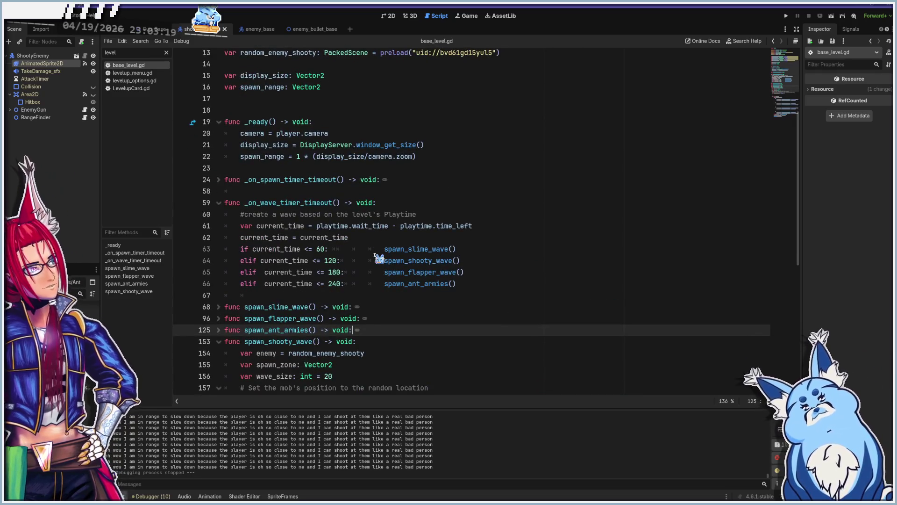
pyautogui.scroll(-8, 379, 260)
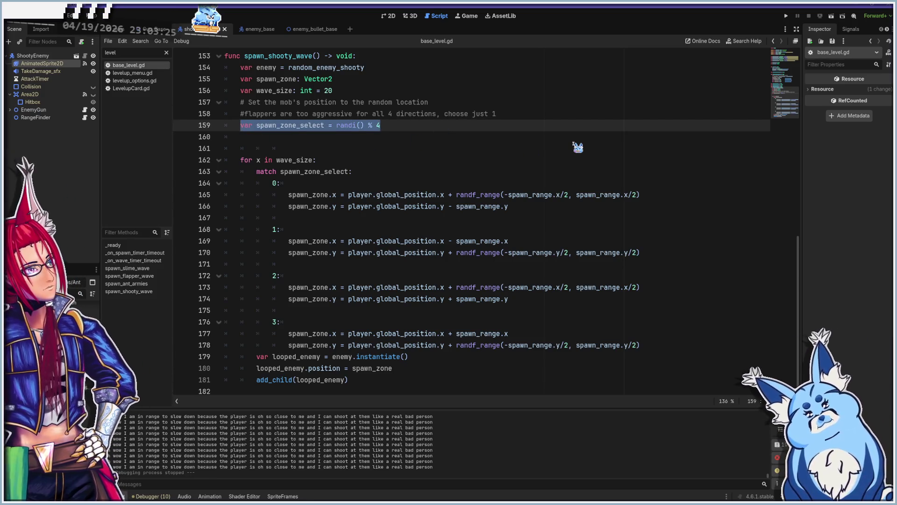
# Move the spawn_zone_select = randi() % 4 line inside the for loop
pyautogui.press('Down')
pyautogui.press('BackSpace')
pyautogui.press('BackSpace')
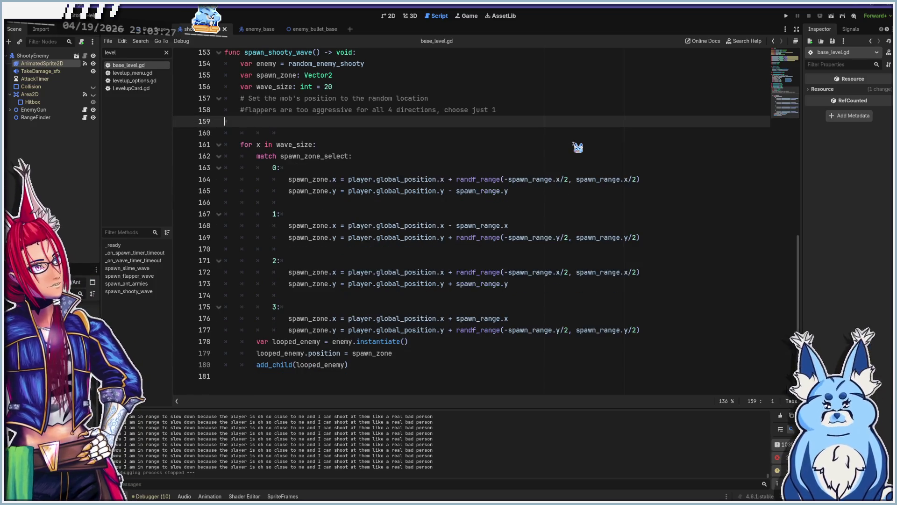
pyautogui.scroll(1, 444, 164)
pyautogui.press('Down')
pyautogui.press('Down')
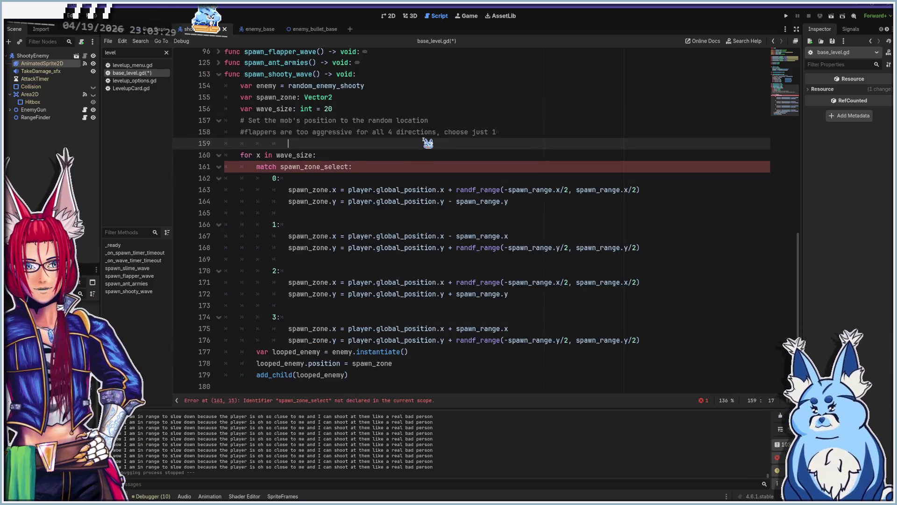
pyautogui.press('Return')
pyautogui.write('var spawn_zone_select = randi() % 4')
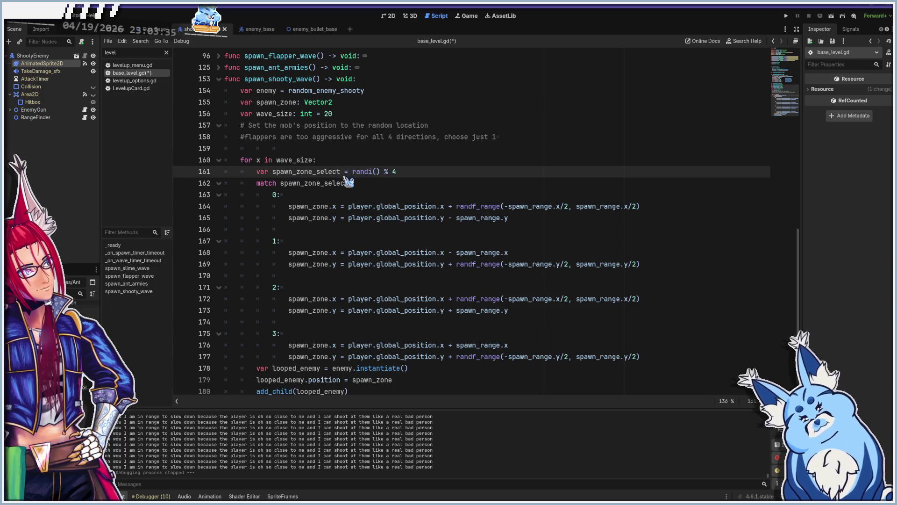
pyautogui.scroll(7, 297, 285)
pyautogui.scroll(-7, 297, 288)
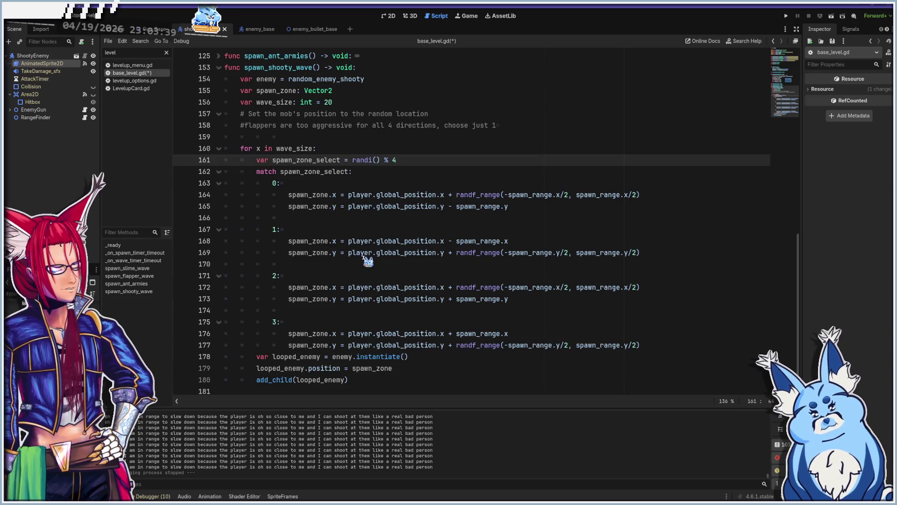
pyautogui.scroll(15, 340, 263)
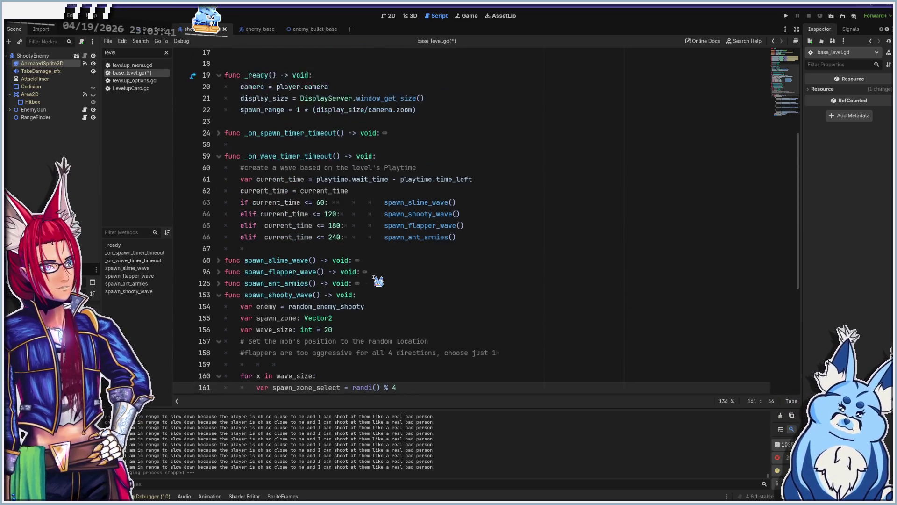
# Comment out the line 64 shooty rule, make line 65 an if, and run the game
pyautogui.scroll(-5, 383, 292)
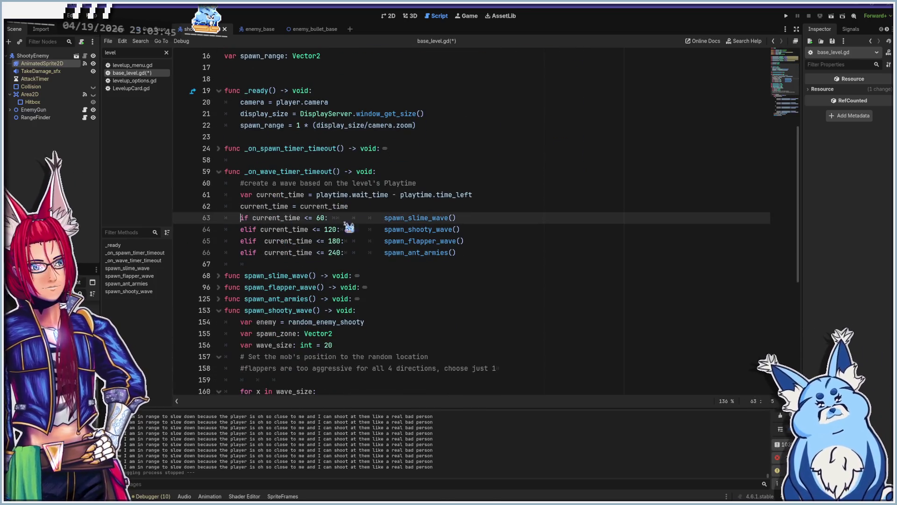
pyautogui.click(242, 230)
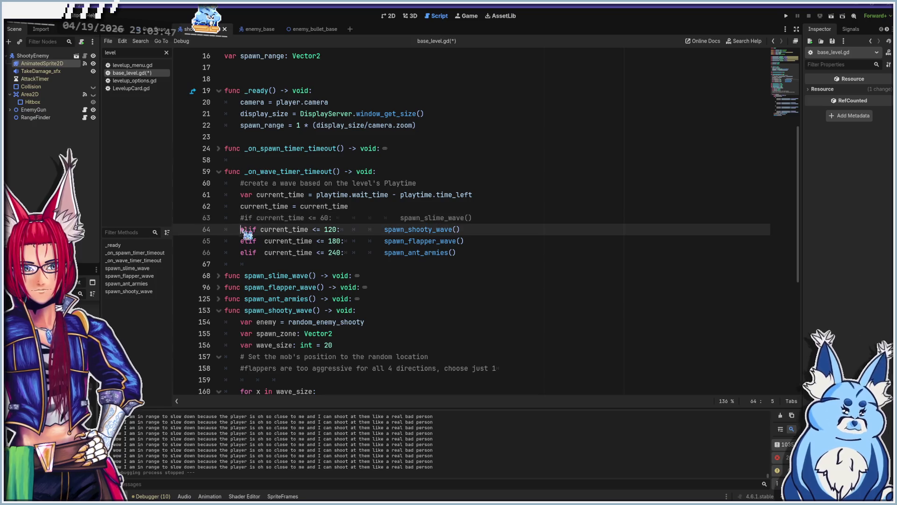
pyautogui.write('#')
pyautogui.press('F5')
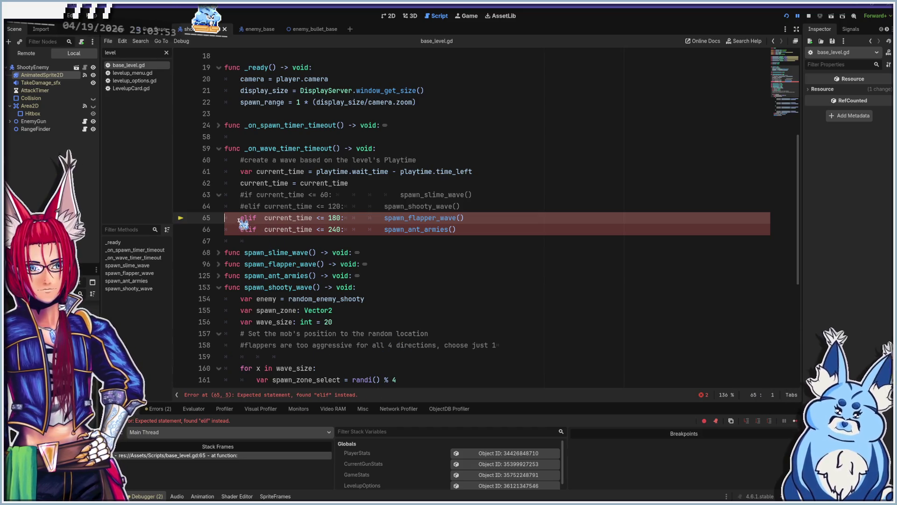
pyautogui.press('Delete')
pyautogui.press('Delete')
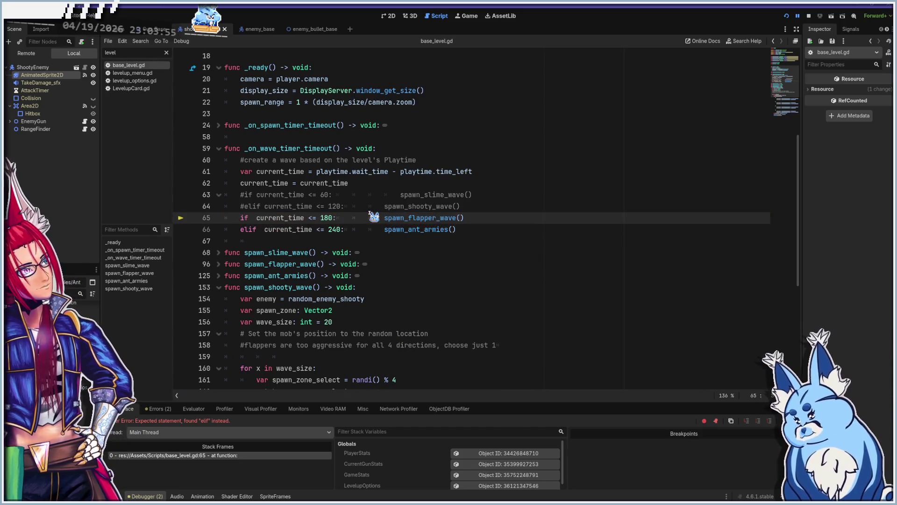
pyautogui.press('F5')
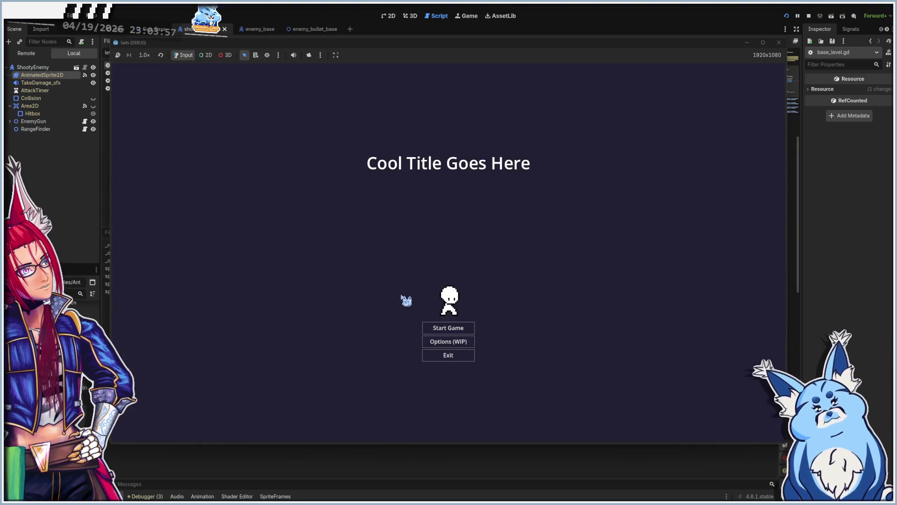
# Start a Shotgun round and fire at the first flappers while moving right and down
pyautogui.click(444, 330)
pyautogui.click(467, 280)
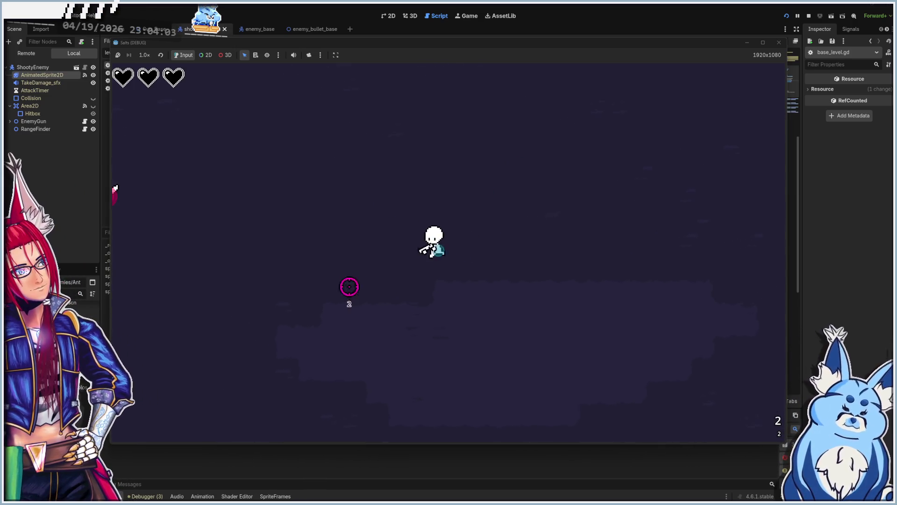
pyautogui.click(286, 223)
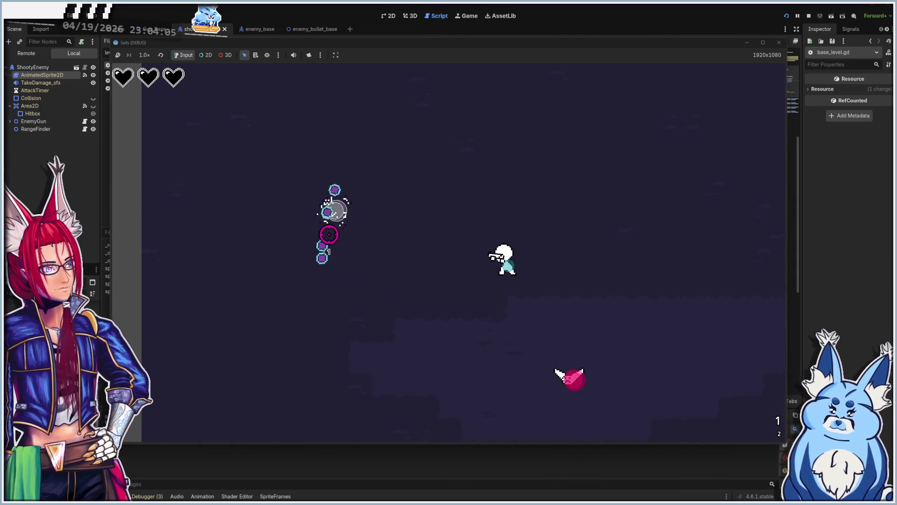
pyautogui.click(467, 276)
pyautogui.press('d')
pyautogui.click(374, 371)
pyautogui.press('s')
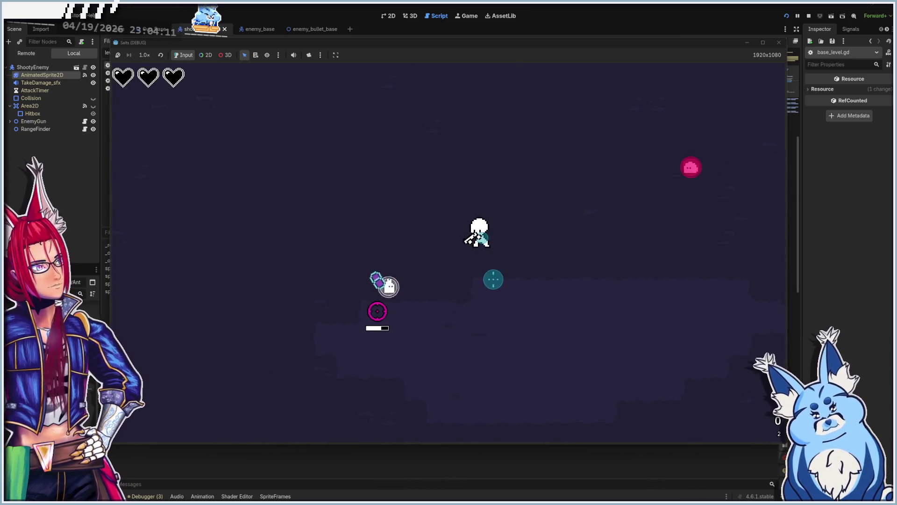
pyautogui.press('d')
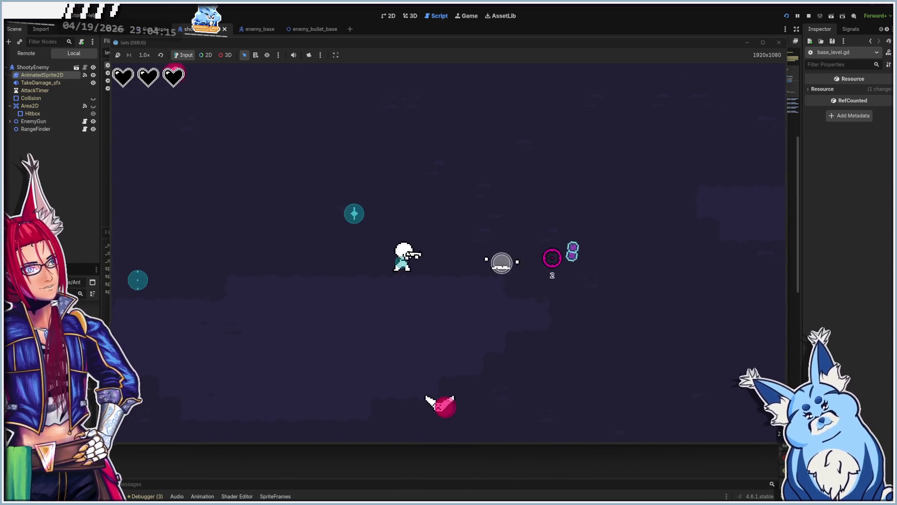
# Shoot the flapper swarm to the upper left while moving left, then close the game
pyautogui.click(447, 327)
pyautogui.click(326, 180)
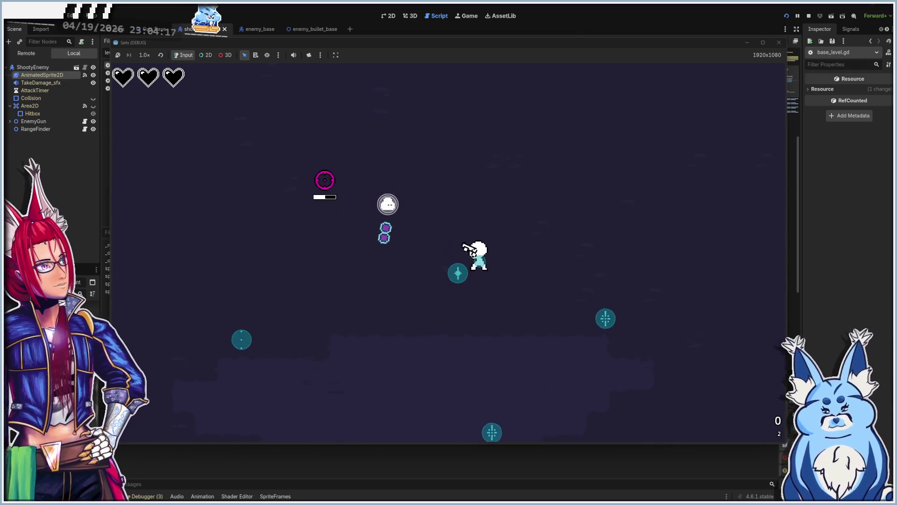
pyautogui.press('a')
pyautogui.press('s')
pyautogui.press('s')
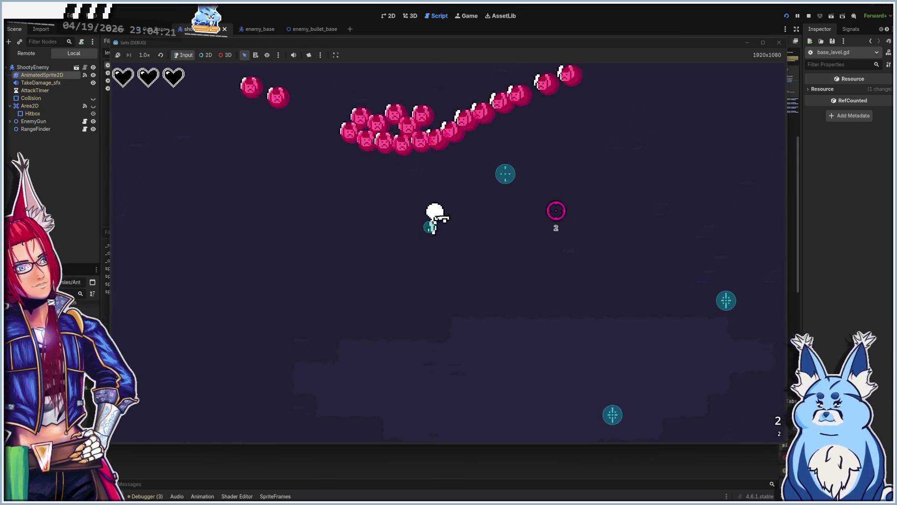
pyautogui.click(458, 186)
pyautogui.press('a')
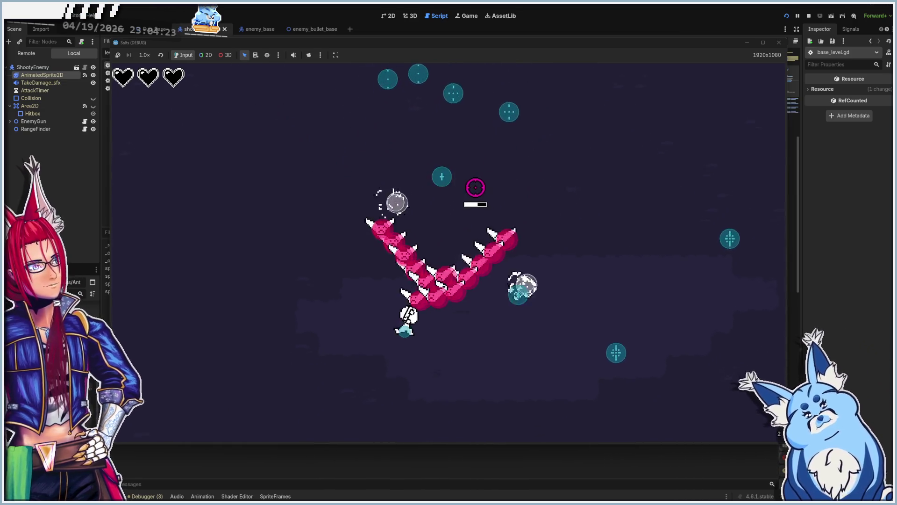
pyautogui.press('a')
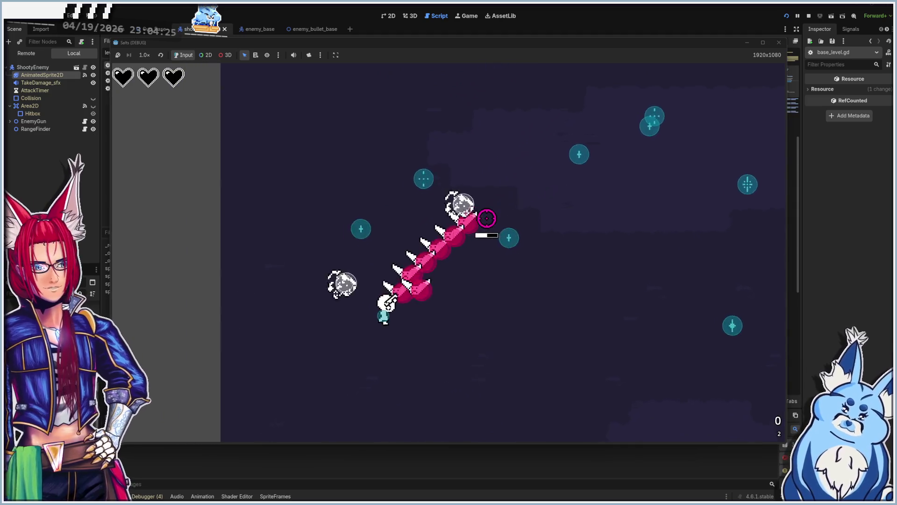
pyautogui.click(779, 43)
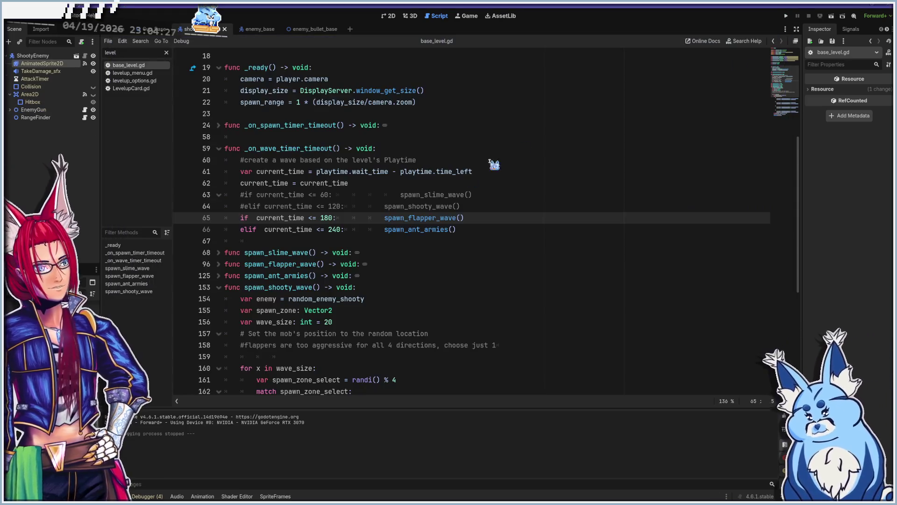
# Make line 64's shooty wave the 'if' and line 65's flapper wave an 'elif', then save and run
pyautogui.click(483, 205)
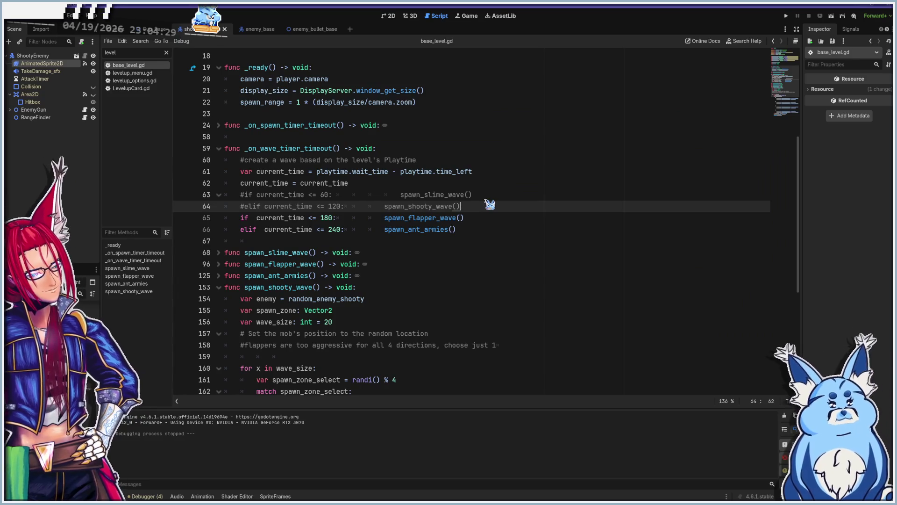
pyautogui.press('Down')
pyautogui.write('el')
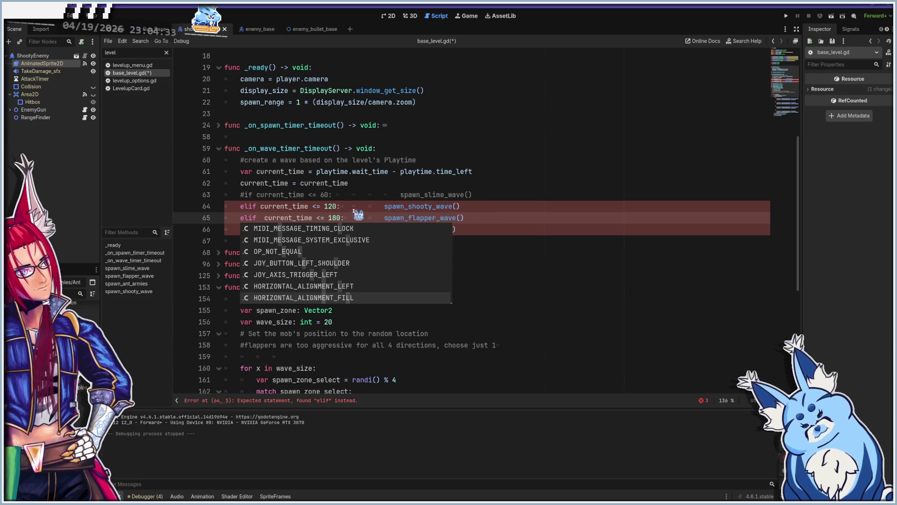
pyautogui.click(354, 209)
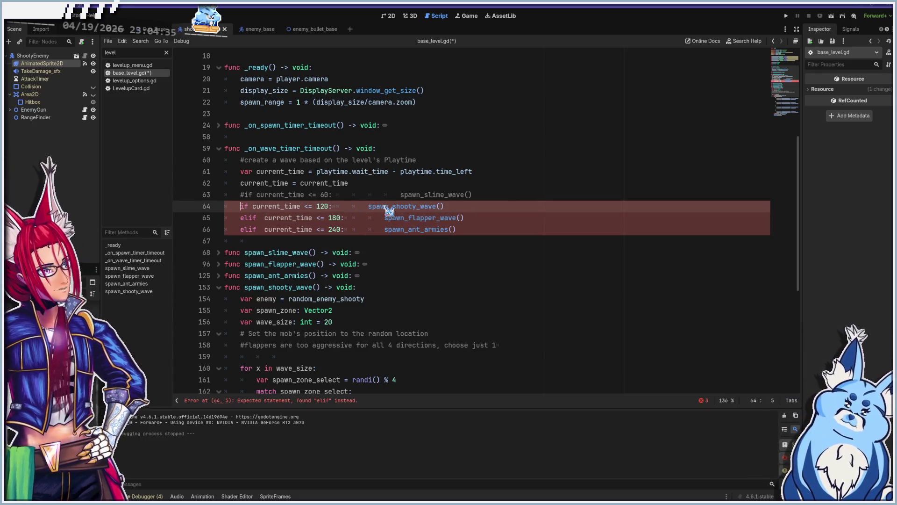
pyautogui.hotkey('ctrl', 's')
pyautogui.press('F5')
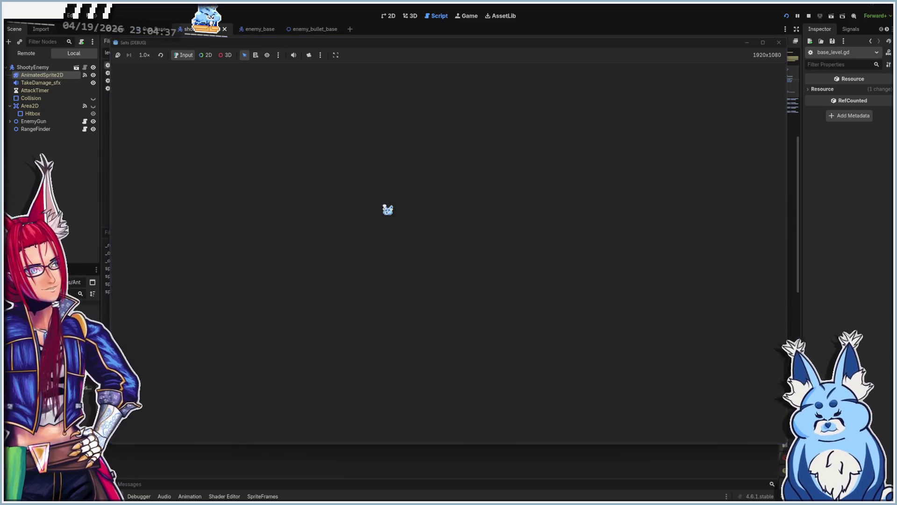
# Start a new Shotgun game and steer around the arena with WASD, dodging the skeletons
pyautogui.click(456, 329)
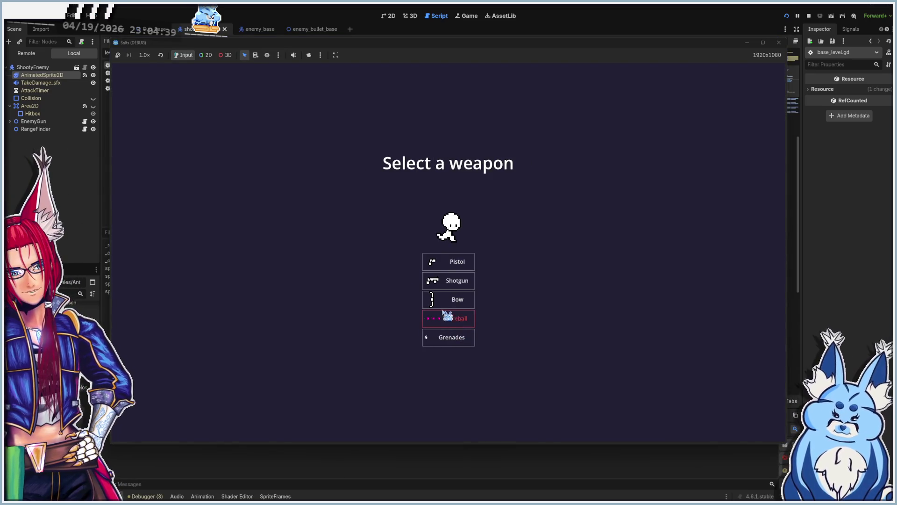
pyautogui.click(457, 290)
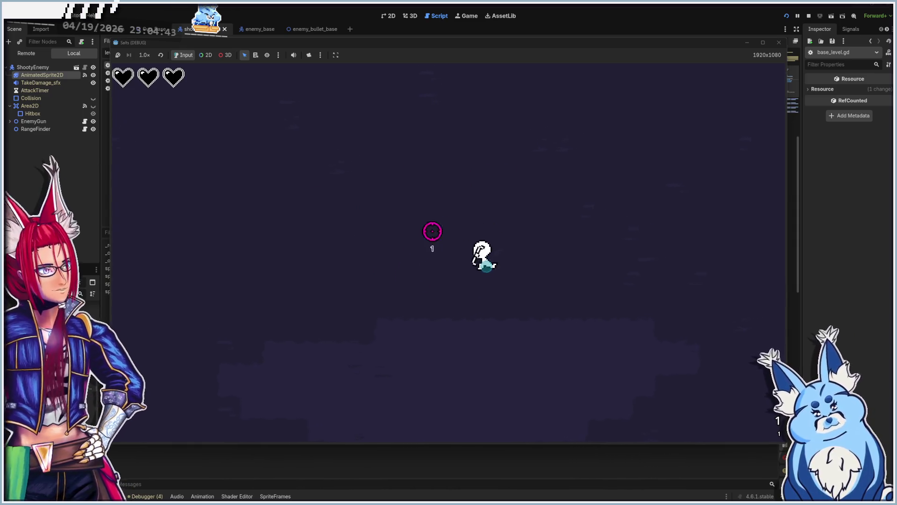
pyautogui.press('s')
pyautogui.press('d')
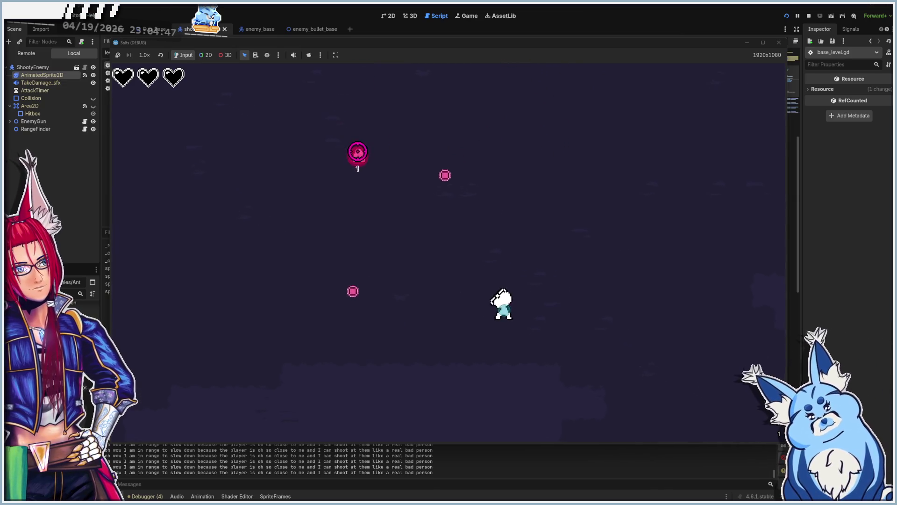
pyautogui.press('w')
pyautogui.press('a')
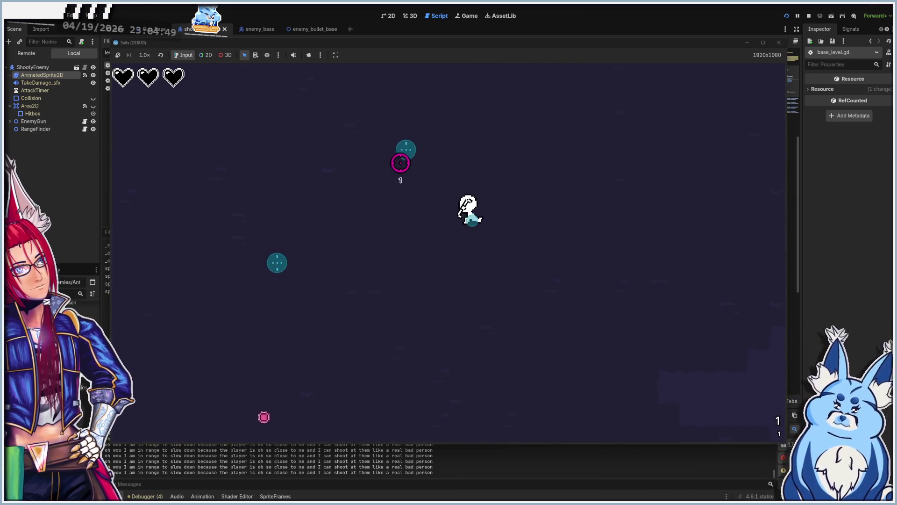
pyautogui.press('a')
pyautogui.press('s')
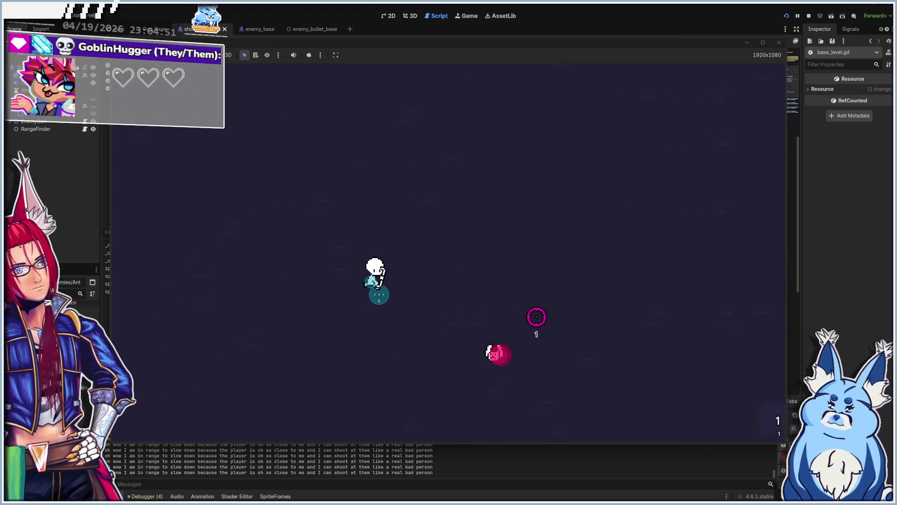
pyautogui.press('d')
pyautogui.press('w')
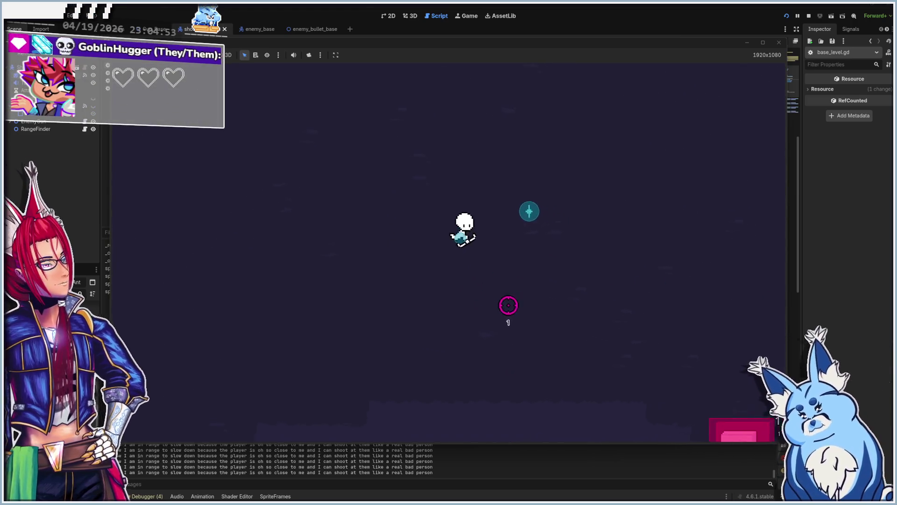
pyautogui.press('s')
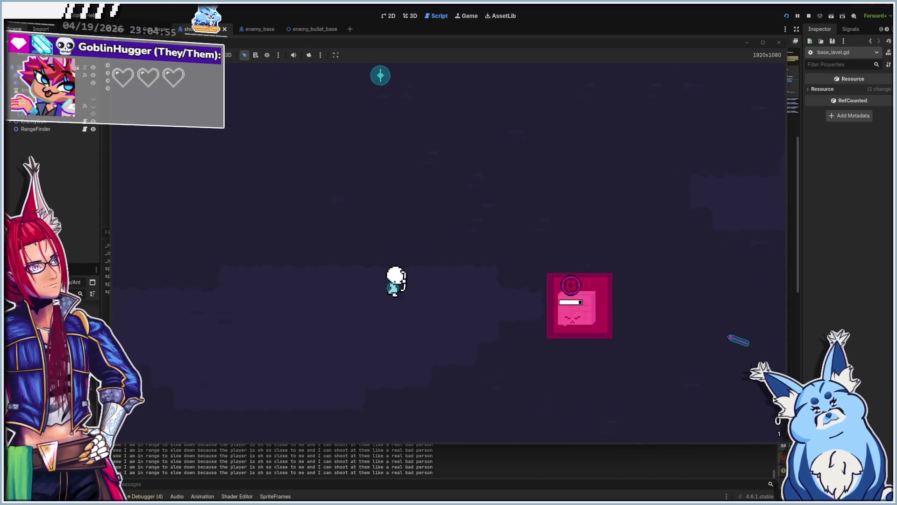
pyautogui.press('d')
pyautogui.press('w')
pyautogui.press('w')
pyautogui.press('a')
pyautogui.press('w')
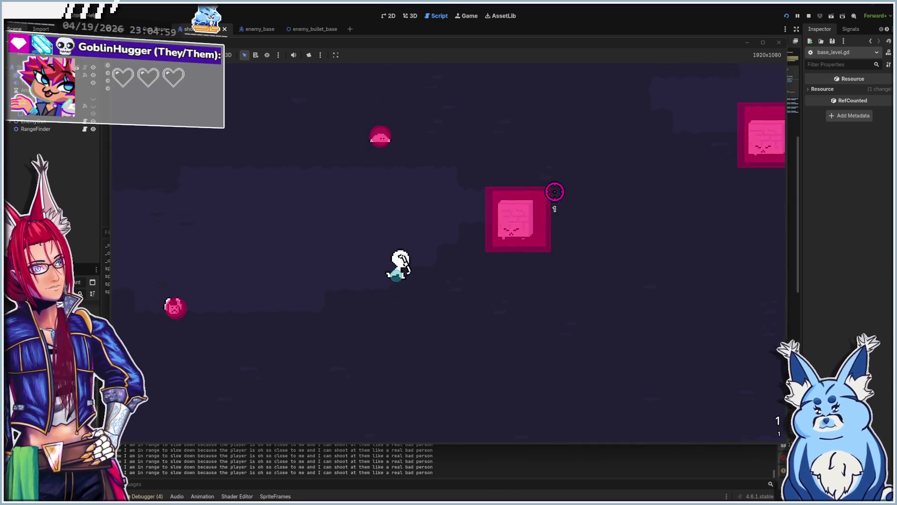
pyautogui.press('d')
pyautogui.press('d')
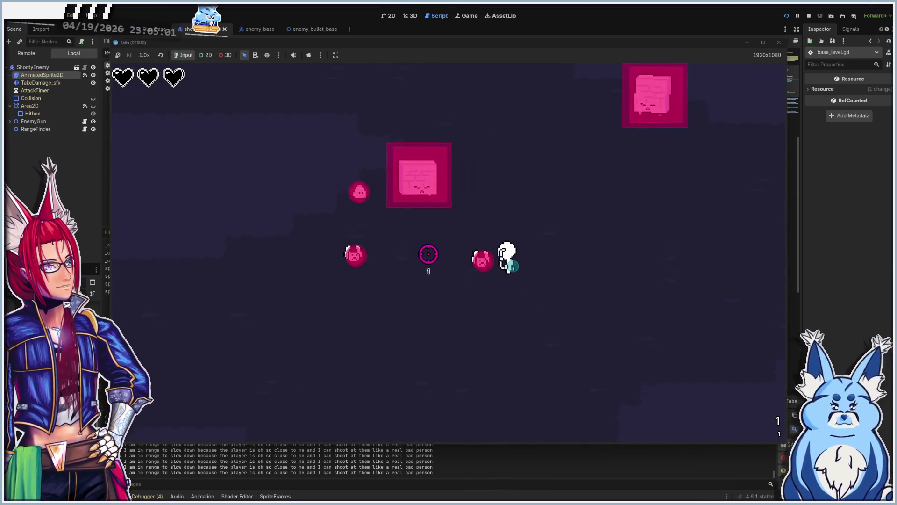
pyautogui.press('a')
pyautogui.press('w')
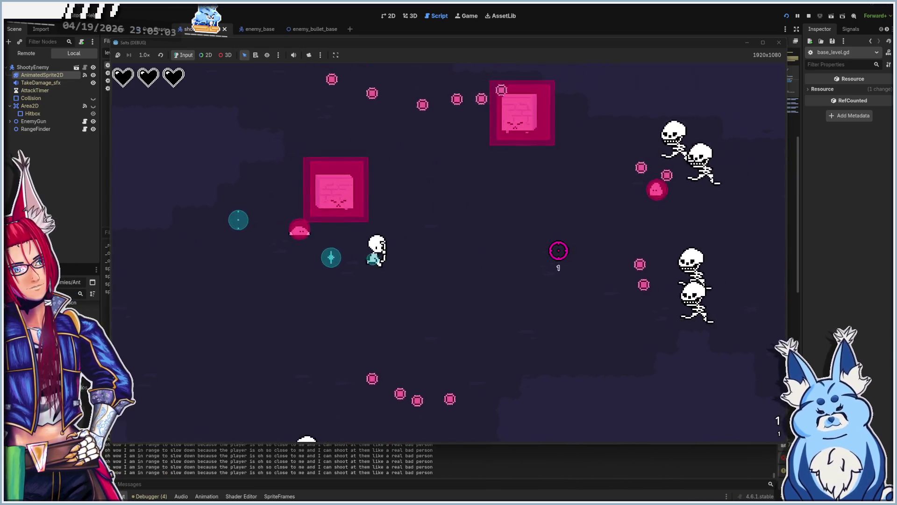
pyautogui.press('s')
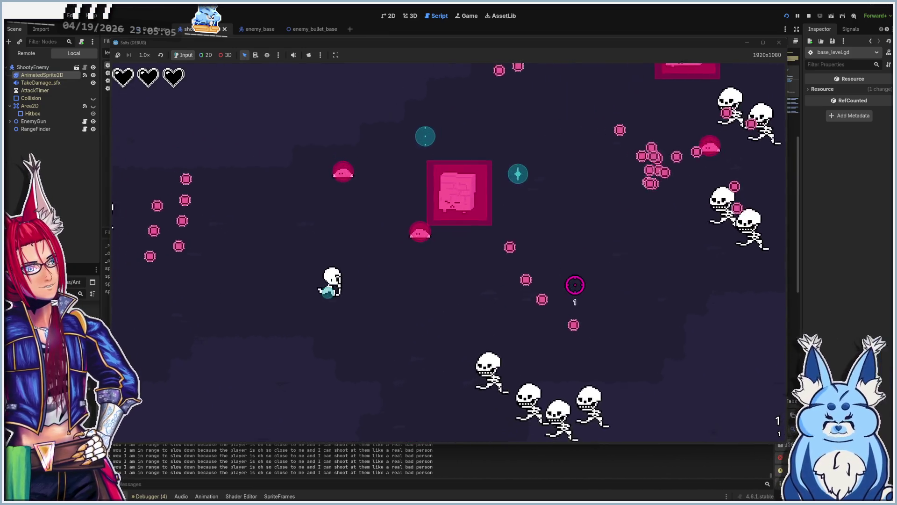
pyautogui.press('d')
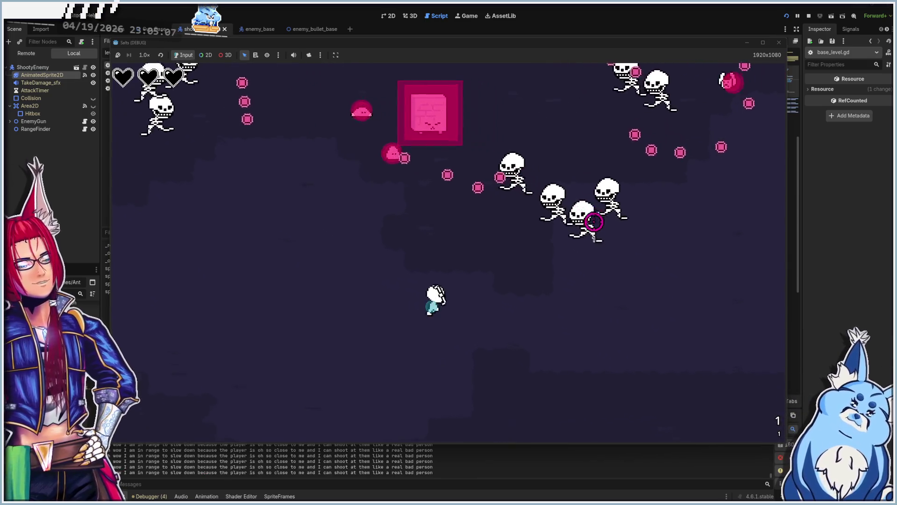
pyautogui.press('s')
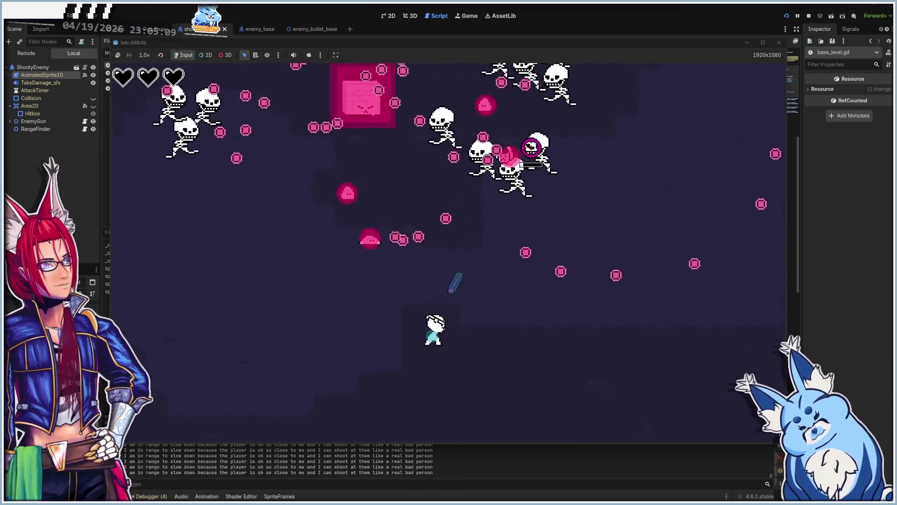
pyautogui.press('w')
pyautogui.press('d')
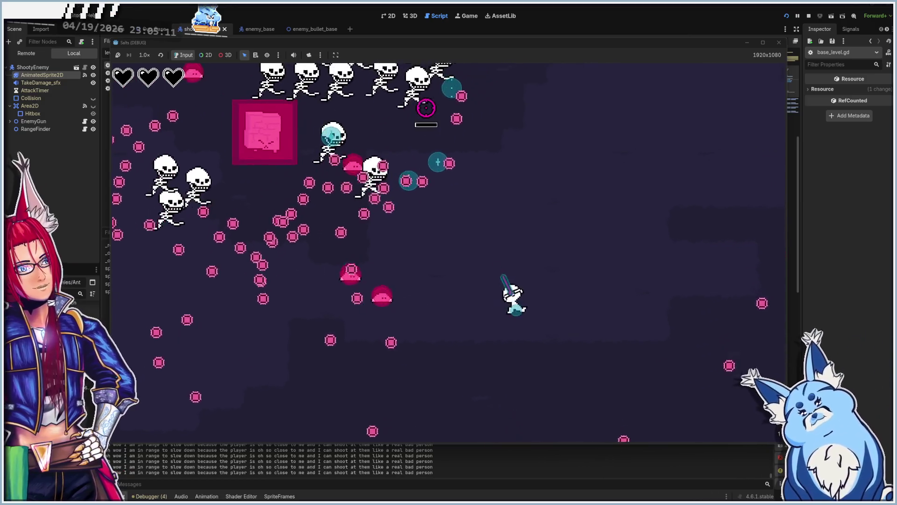
pyautogui.press('w')
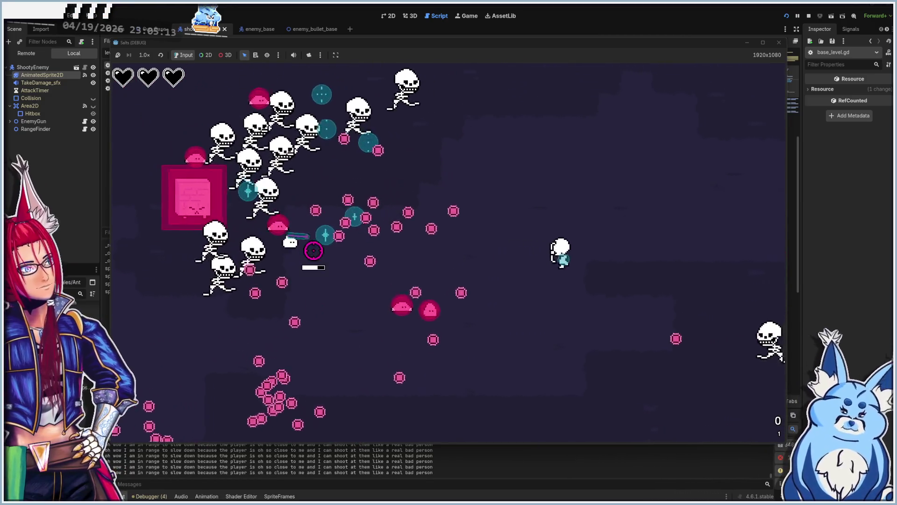
pyautogui.press('w')
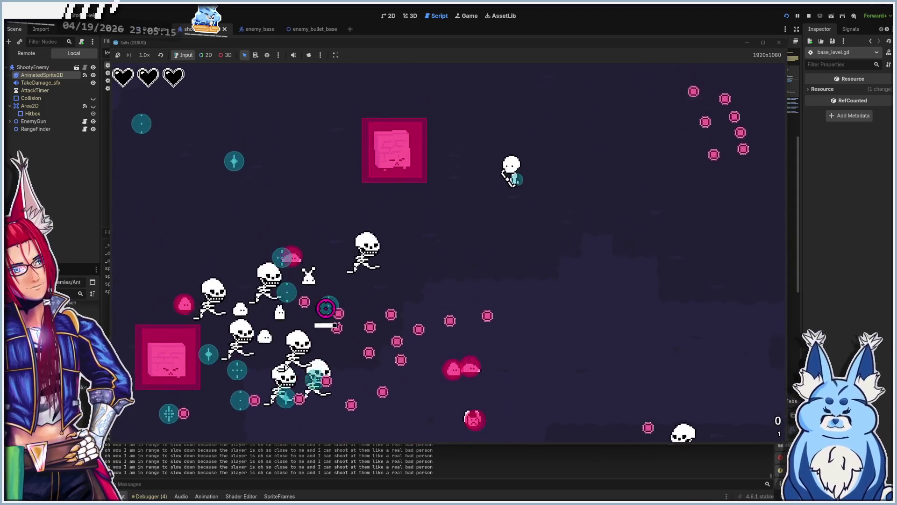
pyautogui.press('a')
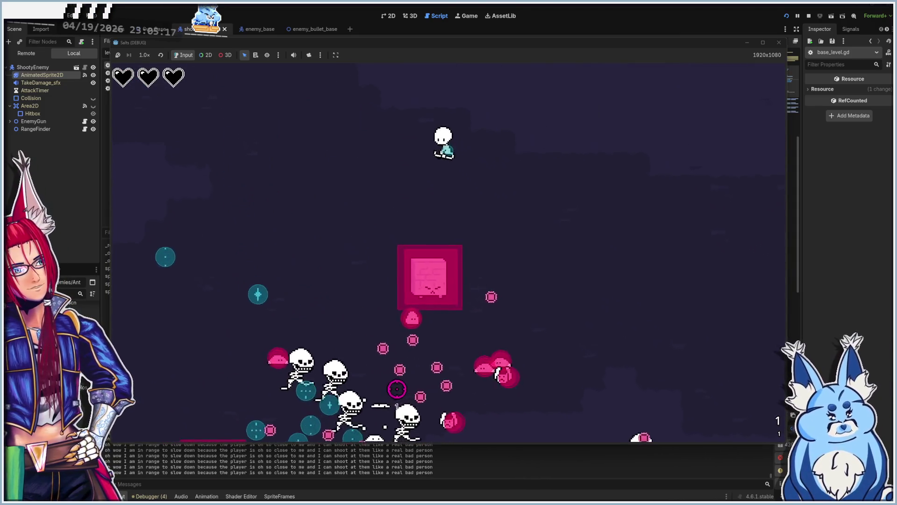
pyautogui.press('a')
pyautogui.press('s')
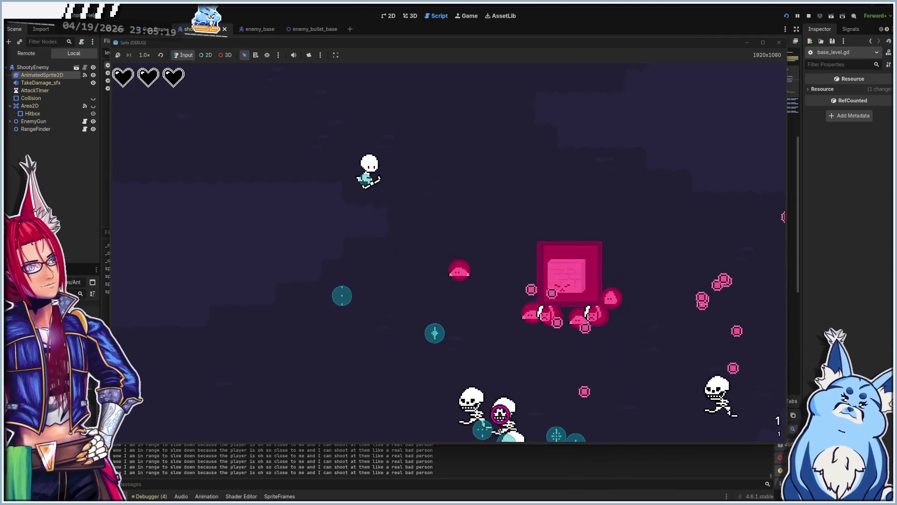
# Keep circling the arena with WASD to stay clear of the skeletons and shooty enemies
pyautogui.press('s')
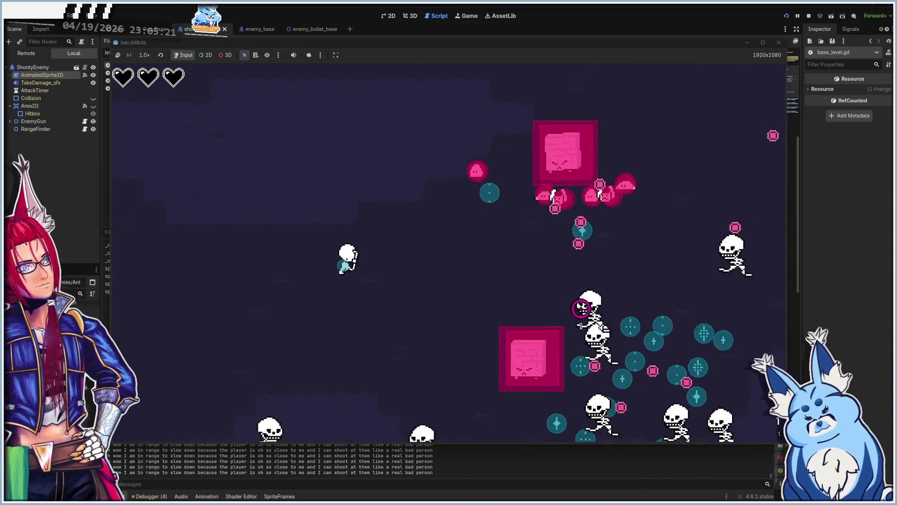
pyautogui.press('a')
pyautogui.press('s')
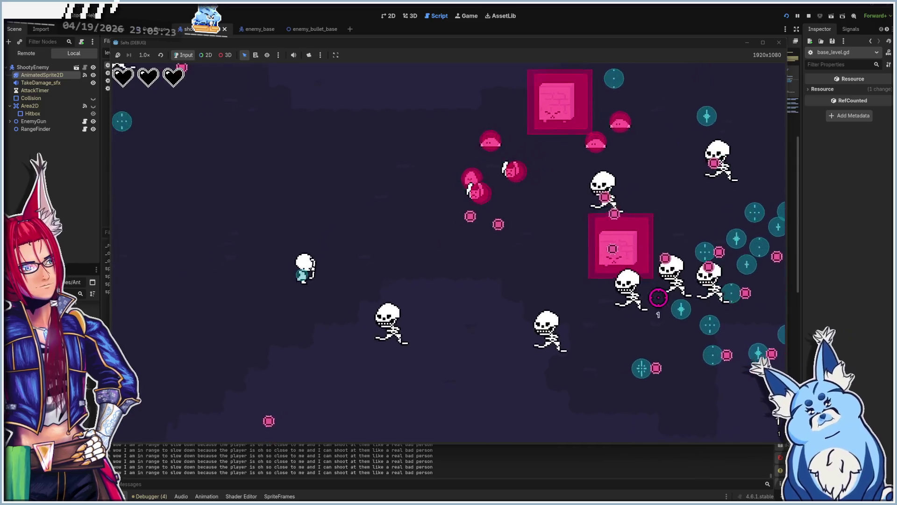
pyautogui.press('s')
pyautogui.press('d')
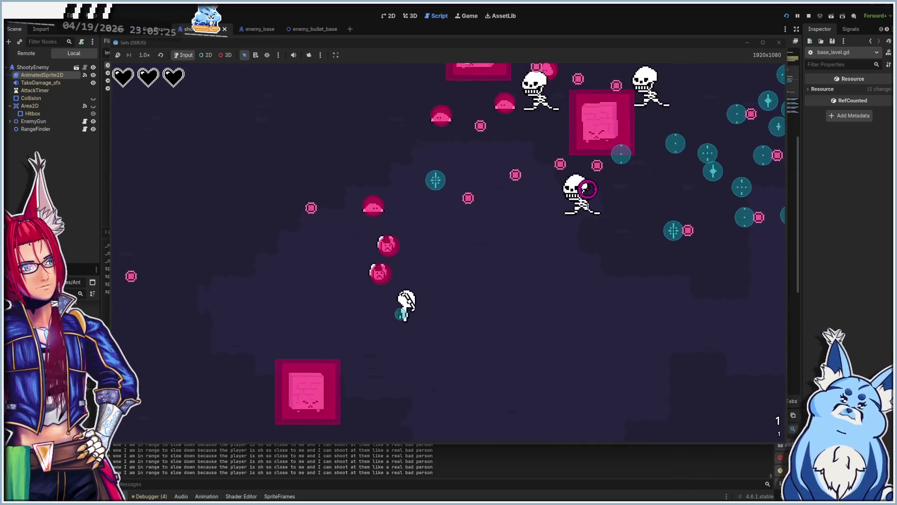
pyautogui.press('s')
pyautogui.press('d')
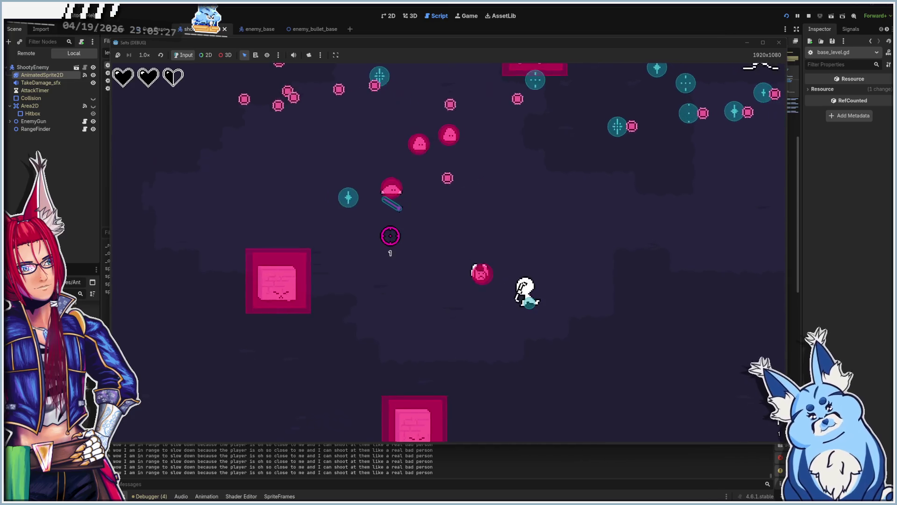
pyautogui.press('d')
pyautogui.press('w')
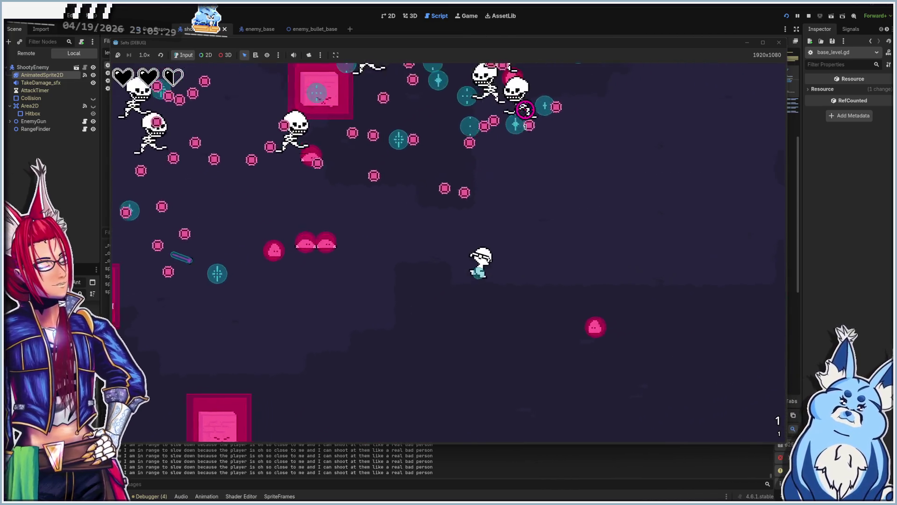
pyautogui.press('d')
pyautogui.press('w')
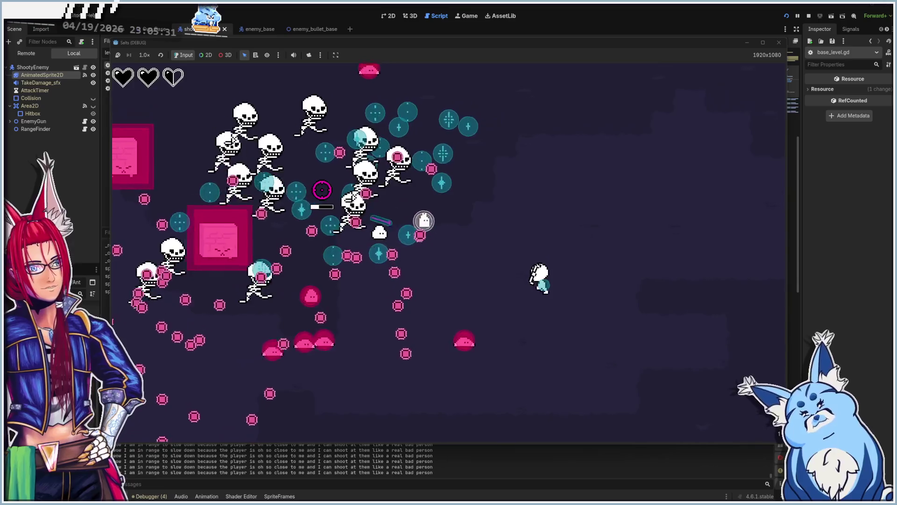
pyautogui.press('s')
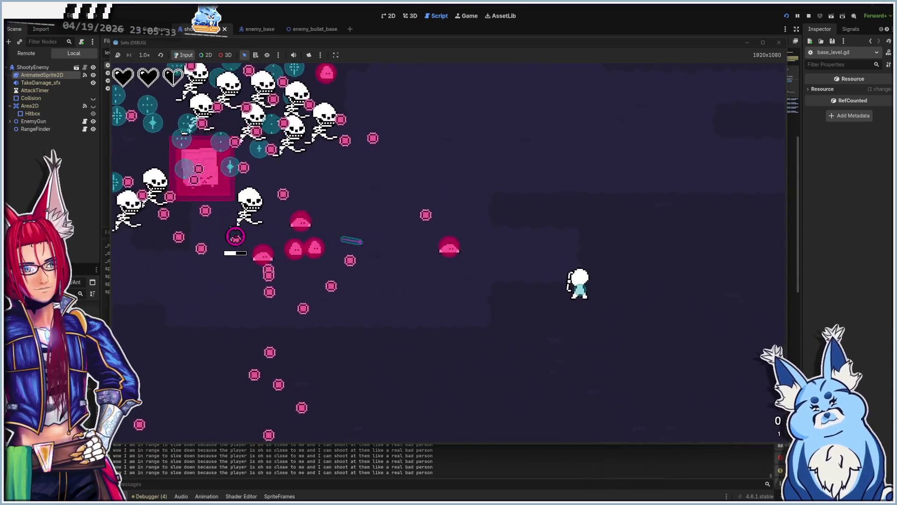
pyautogui.press('d')
pyautogui.press('w')
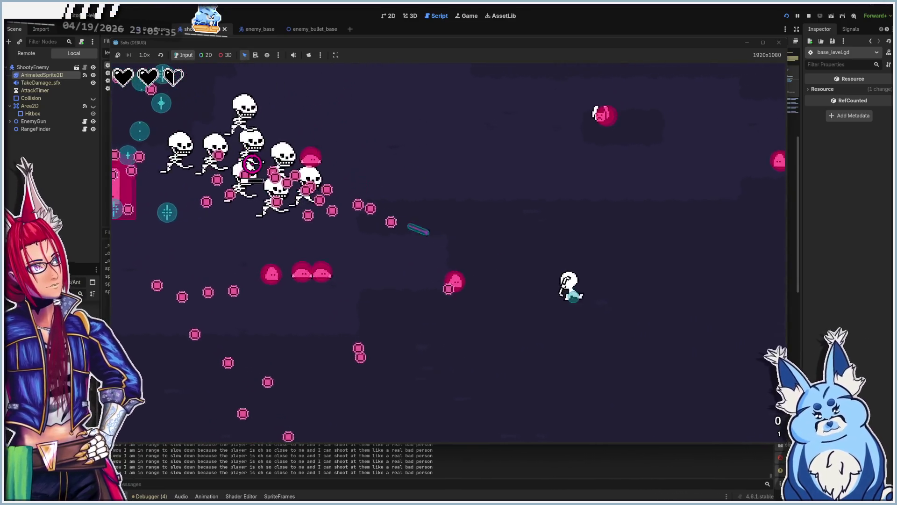
pyautogui.press('s')
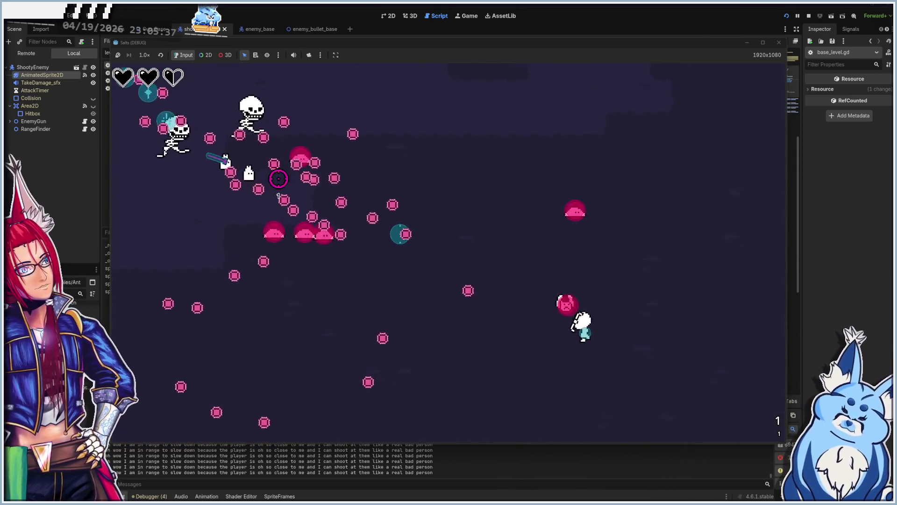
pyautogui.press('s')
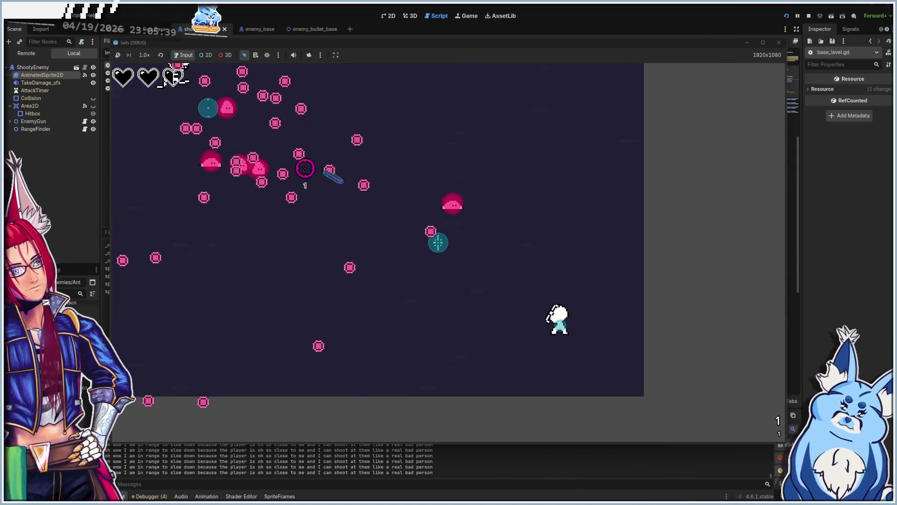
pyautogui.press('d')
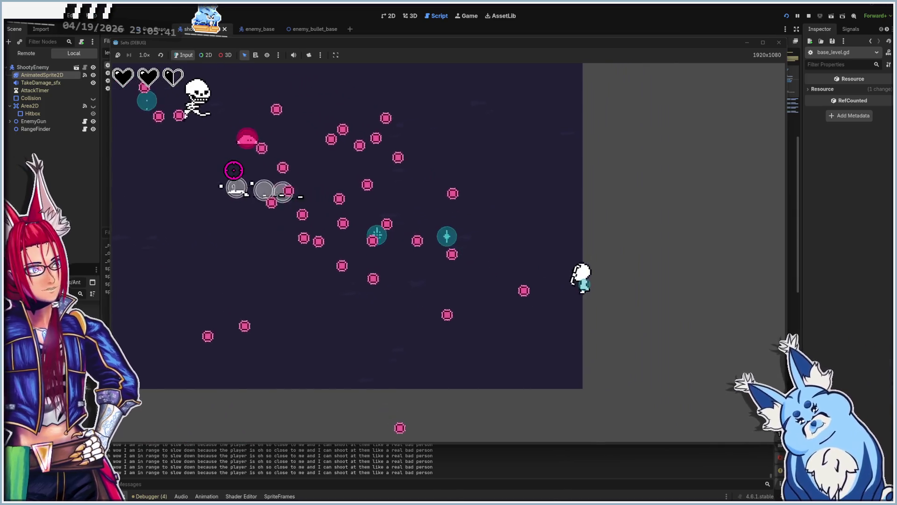
pyautogui.press('w')
pyautogui.press('d')
pyautogui.press('s')
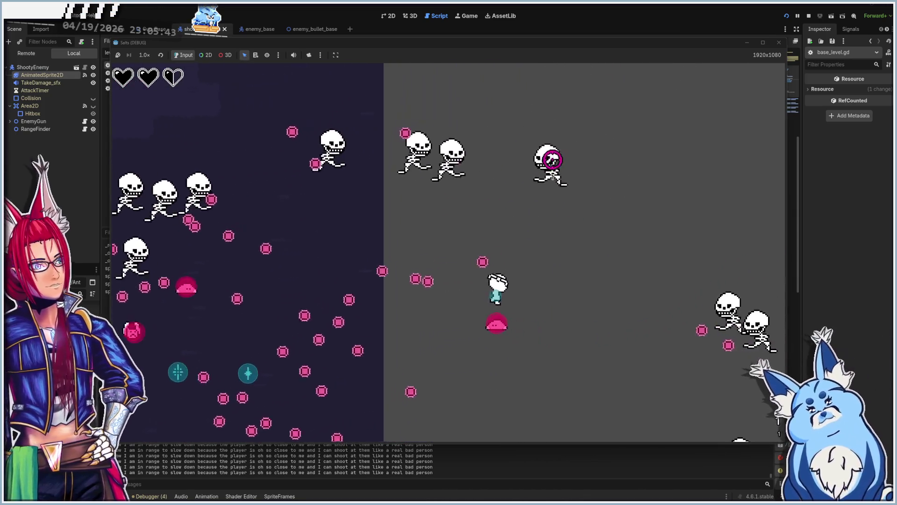
pyautogui.press('w')
pyautogui.press('d')
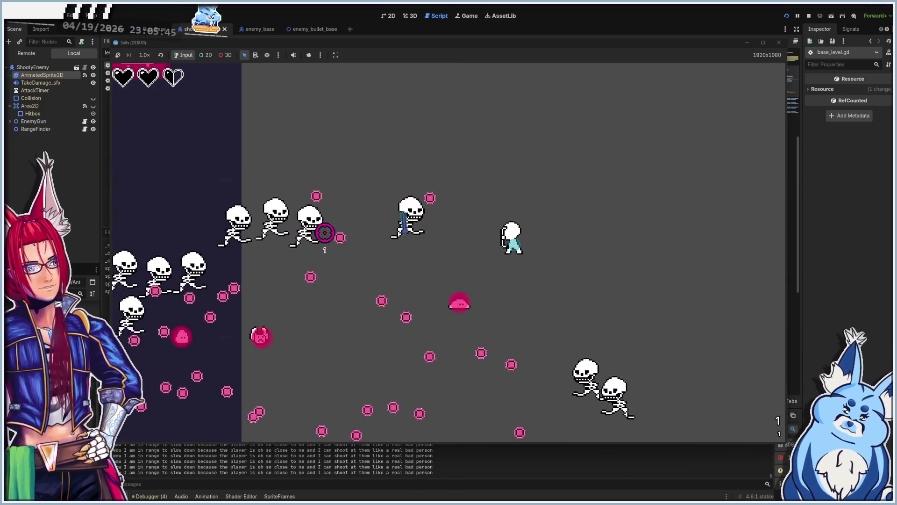
pyautogui.press('a')
pyautogui.press('w')
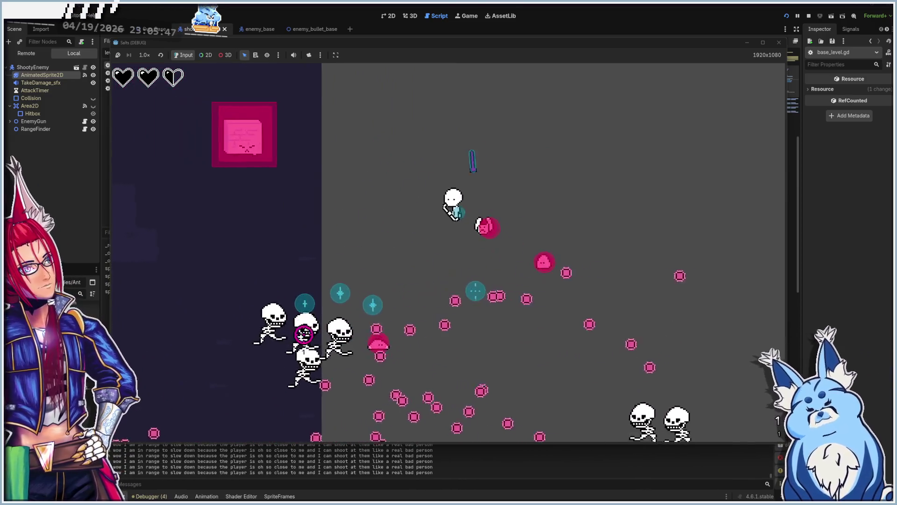
pyautogui.press('a')
pyautogui.press('w')
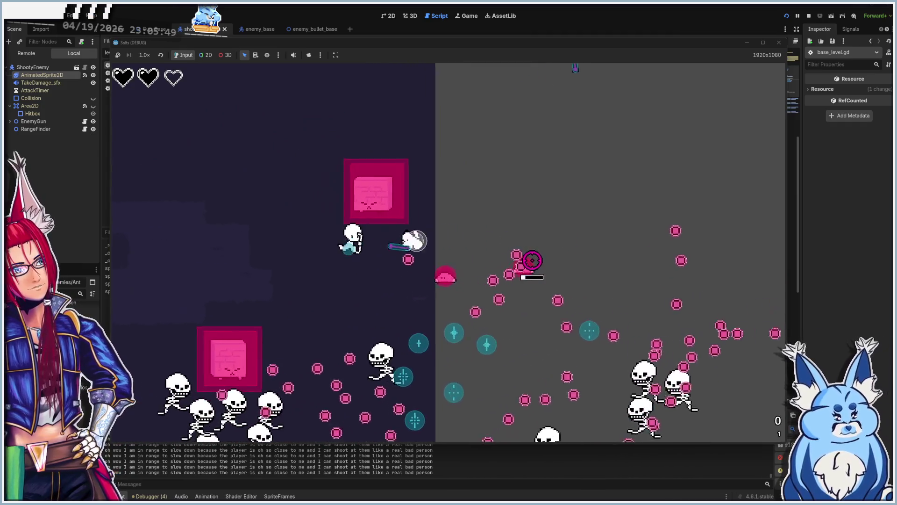
pyautogui.press('a')
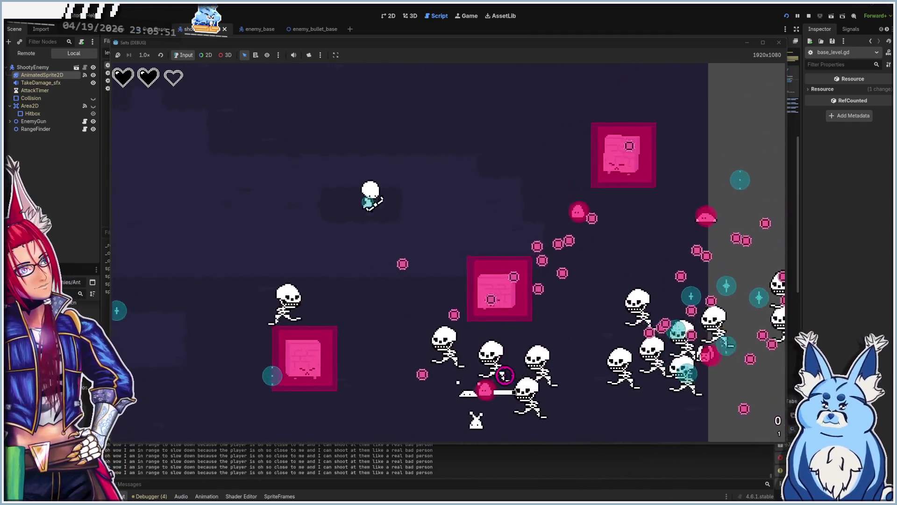
pyautogui.press('a')
pyautogui.press('w')
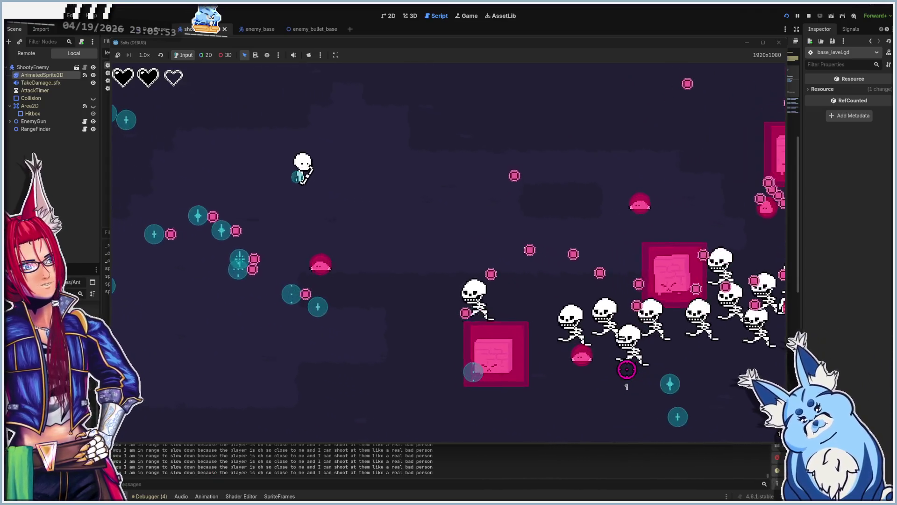
pyautogui.press('a')
pyautogui.press('w')
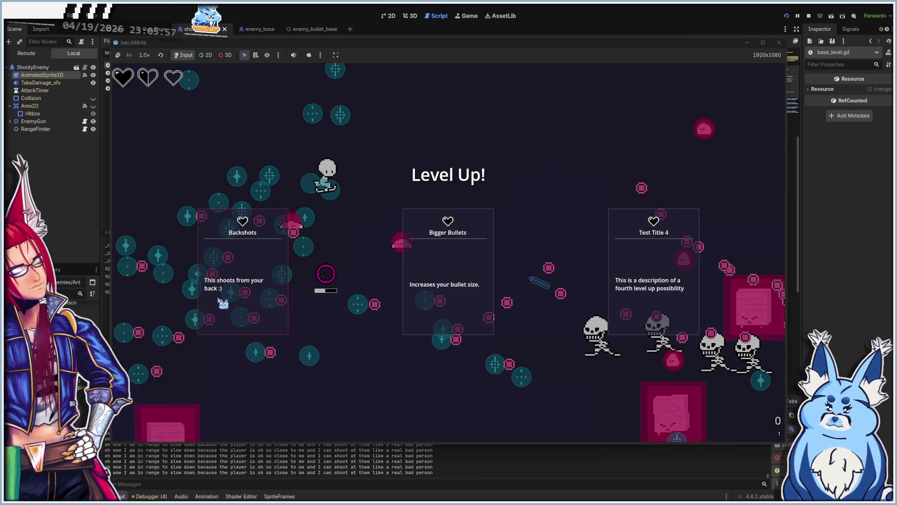
# Pick an upgrade from the level-up cards, keep moving, then stop the game with F8
pyautogui.click(224, 304)
pyautogui.press('a')
pyautogui.press('w')
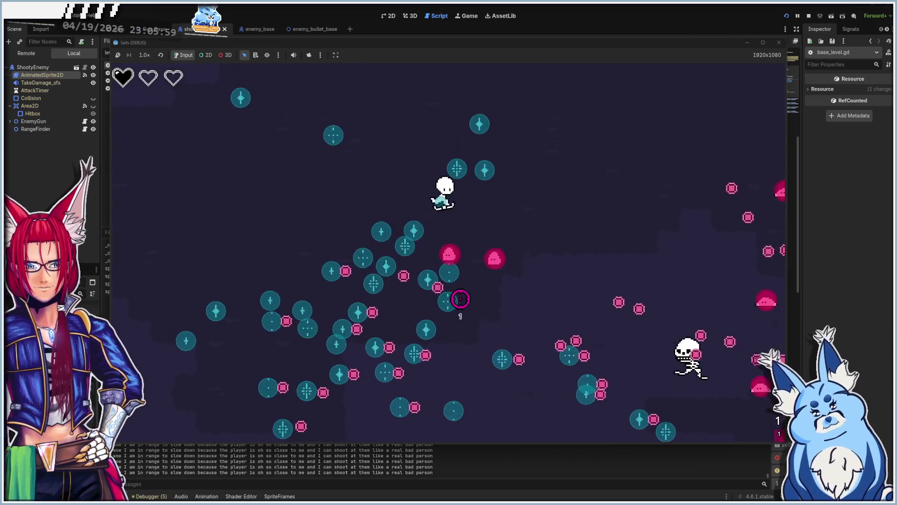
pyautogui.press('a')
pyautogui.press('w')
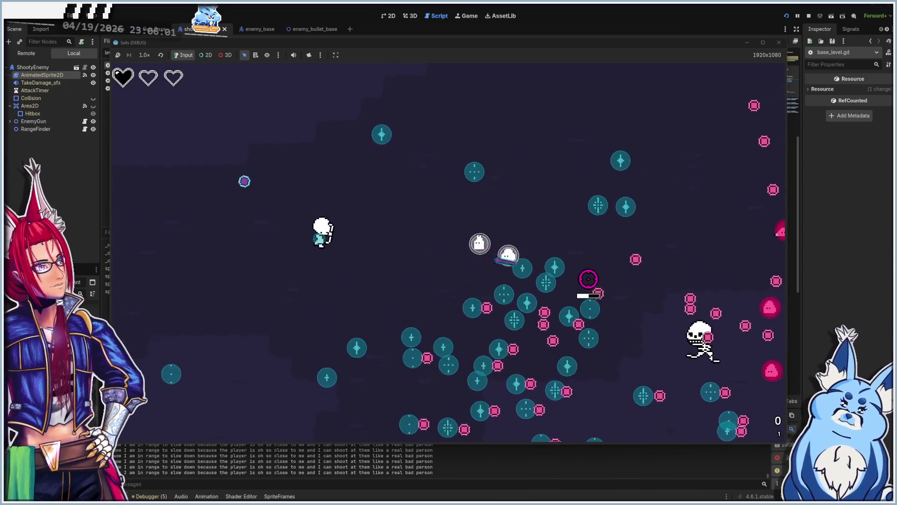
pyautogui.press('s')
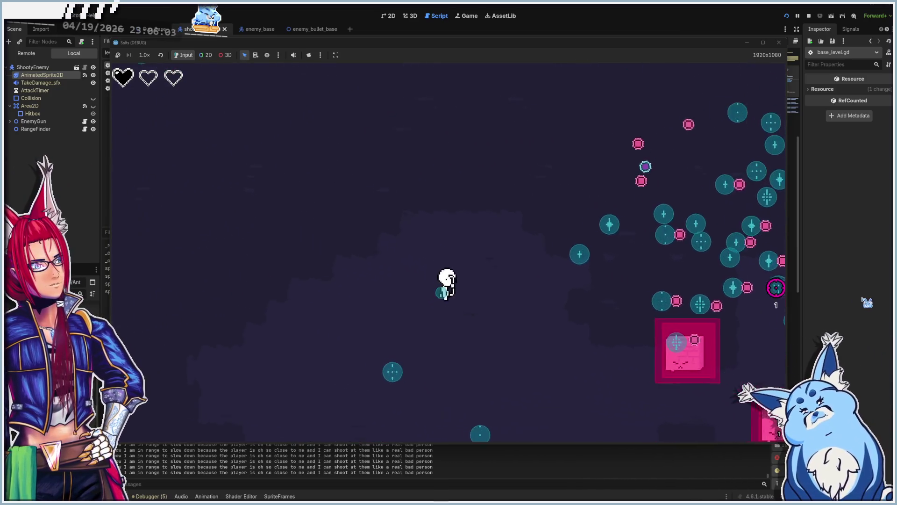
pyautogui.press('d')
pyautogui.press('d')
pyautogui.press('w')
pyautogui.press('a')
pyautogui.press('s')
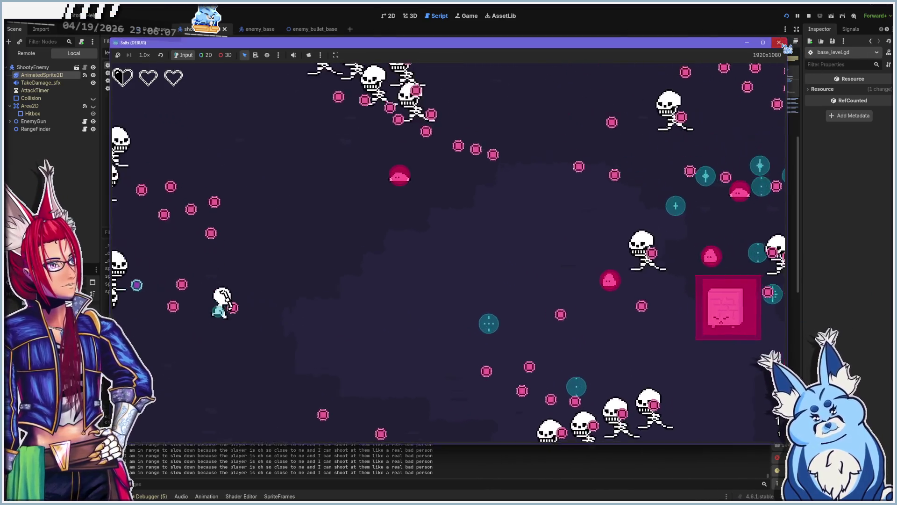
pyautogui.press('F8')
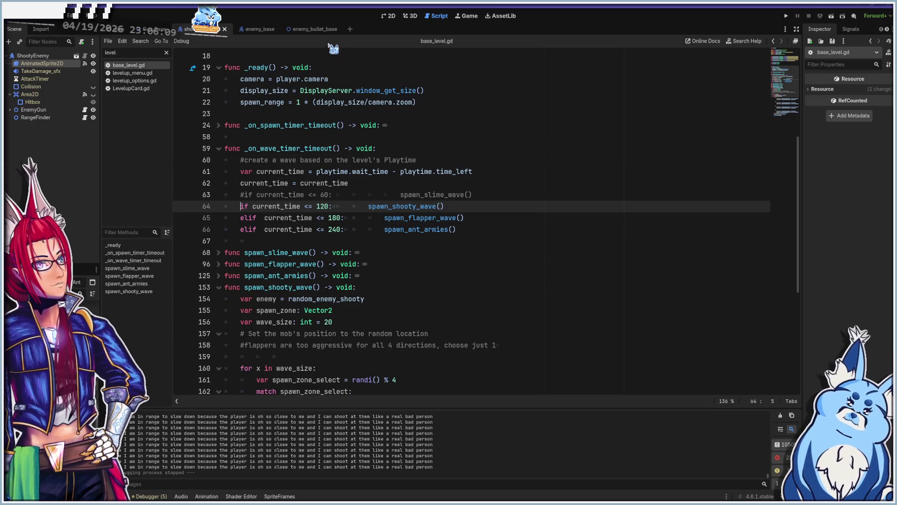
# Open BulletType.gd and select its _on_visible_on_screen_notifier_2d_screen_exited function
pyautogui.click(309, 30)
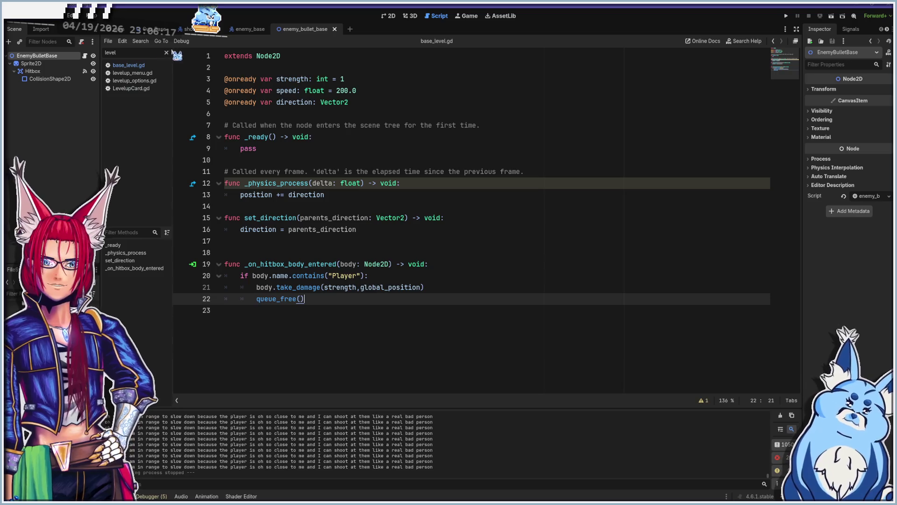
pyautogui.click(165, 53)
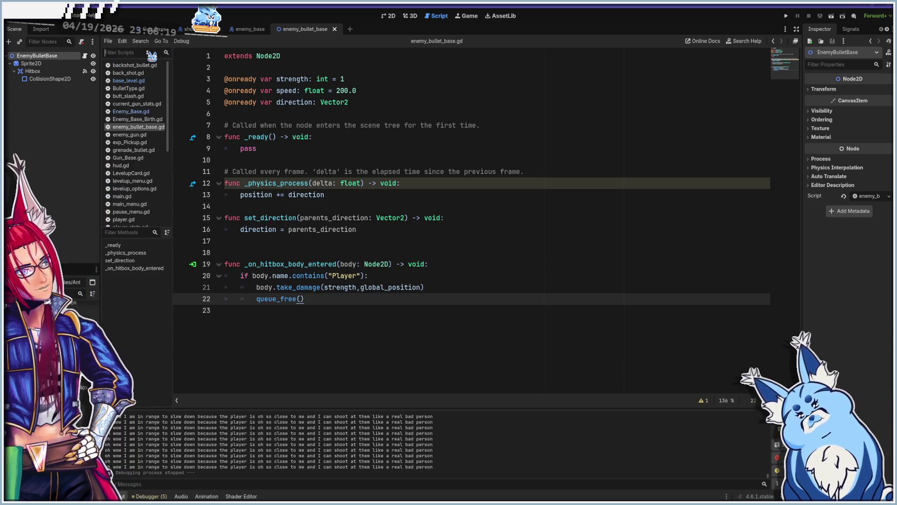
pyautogui.write('bu')
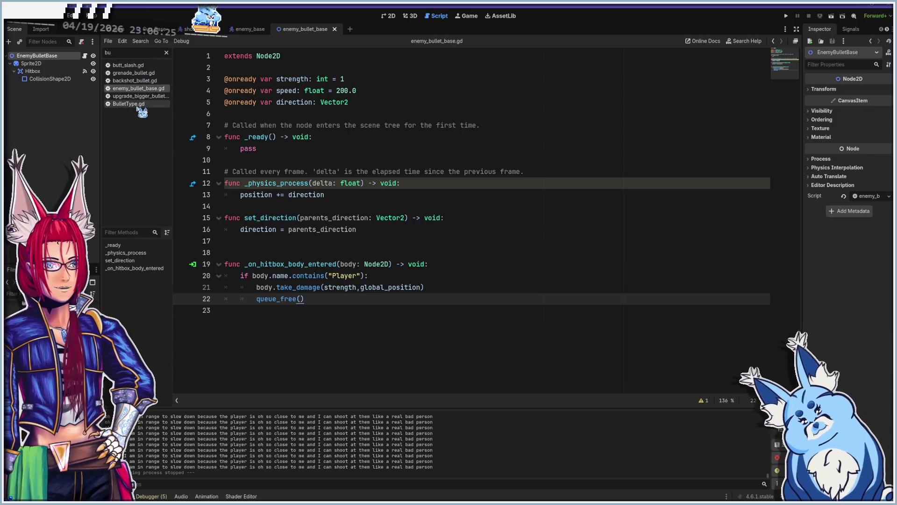
pyautogui.click(137, 103)
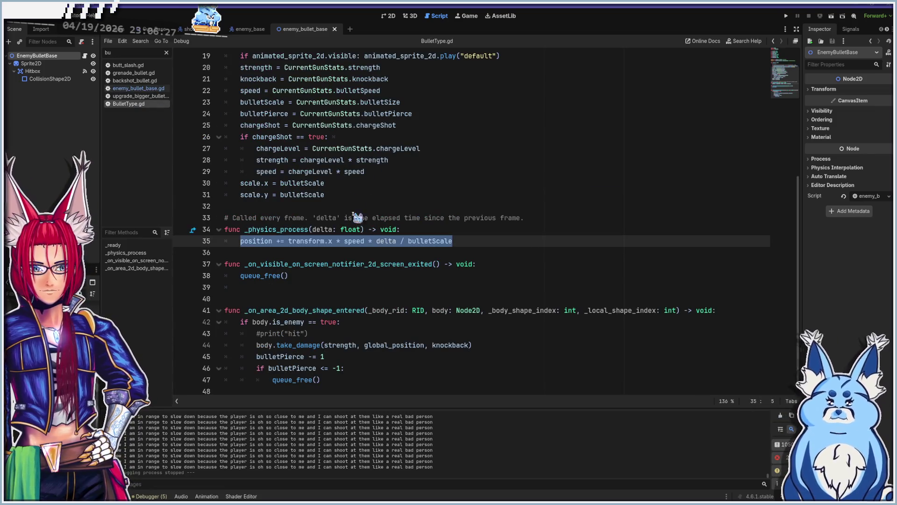
pyautogui.click(322, 271)
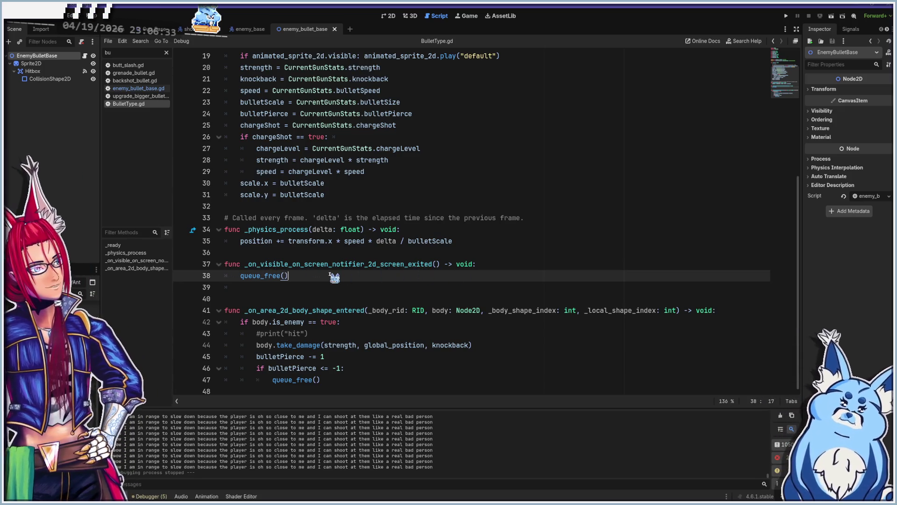
pyautogui.keyDown('shift'); pyautogui.click(198, 268); pyautogui.keyUp('shift')
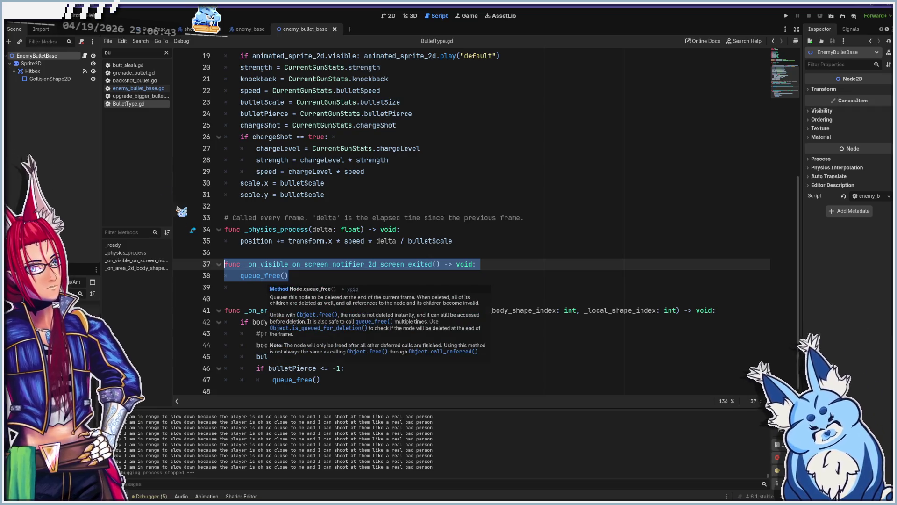
# Paste the screen-exited handler after queue_free() in enemy_bullet_base.gd
pyautogui.click(142, 89)
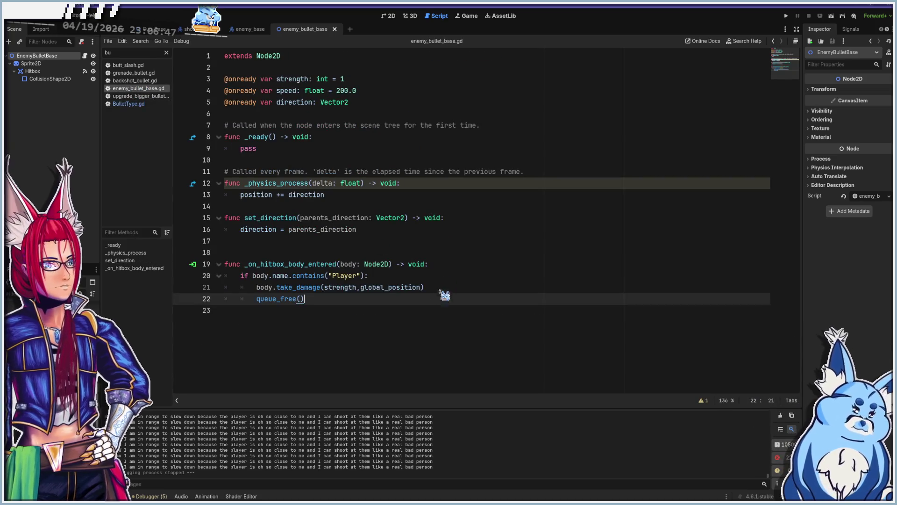
pyautogui.click(434, 314)
pyautogui.press('Return')
pyautogui.write('func _on_visible_on_screen_notifier_2d_screen_exited() -> void: \tqueue_free()')
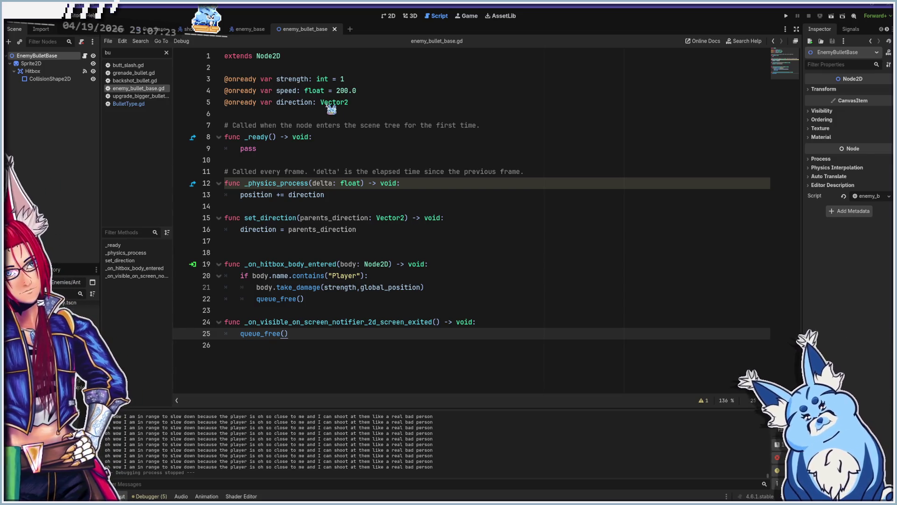
# Show the shooty enemy scene in 2D with its Collision and Area2D shapes visible, selecting ShootyEnemy
pyautogui.click(201, 29)
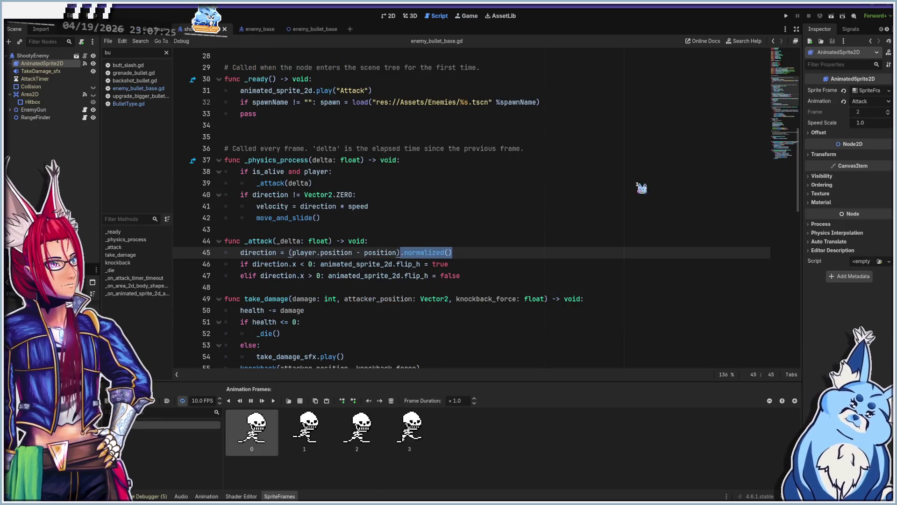
pyautogui.click(391, 16)
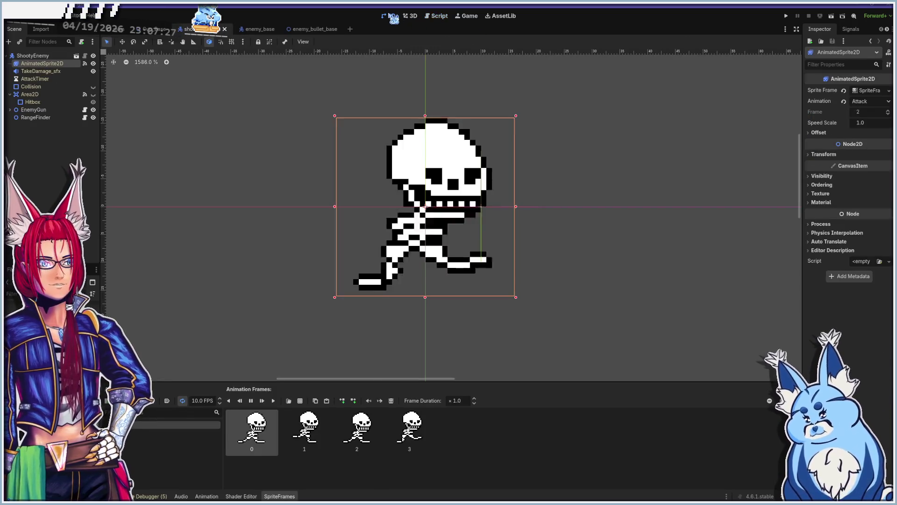
pyautogui.click(93, 94)
pyautogui.click(93, 86)
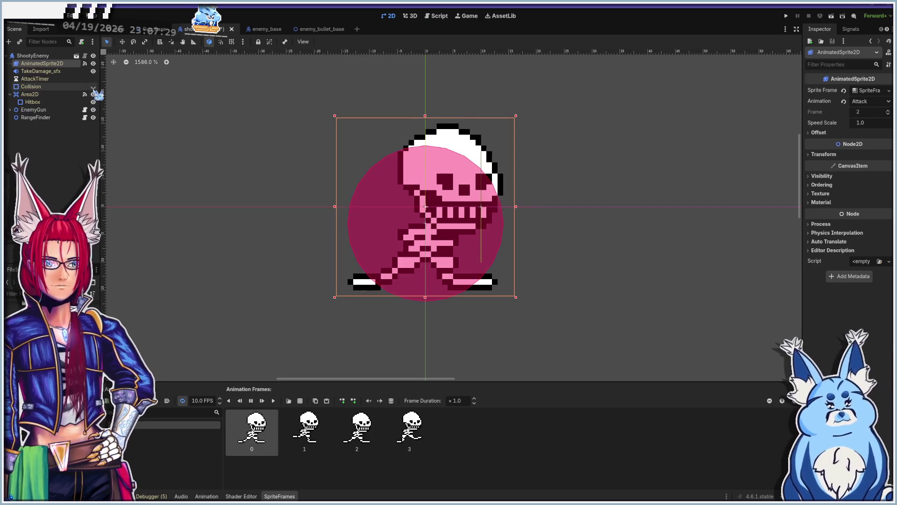
pyautogui.click(33, 56)
# Set ShootyEnemy's Health to 250 in the Inspector, then look at its Bullet Type setting
pyautogui.click(866, 102)
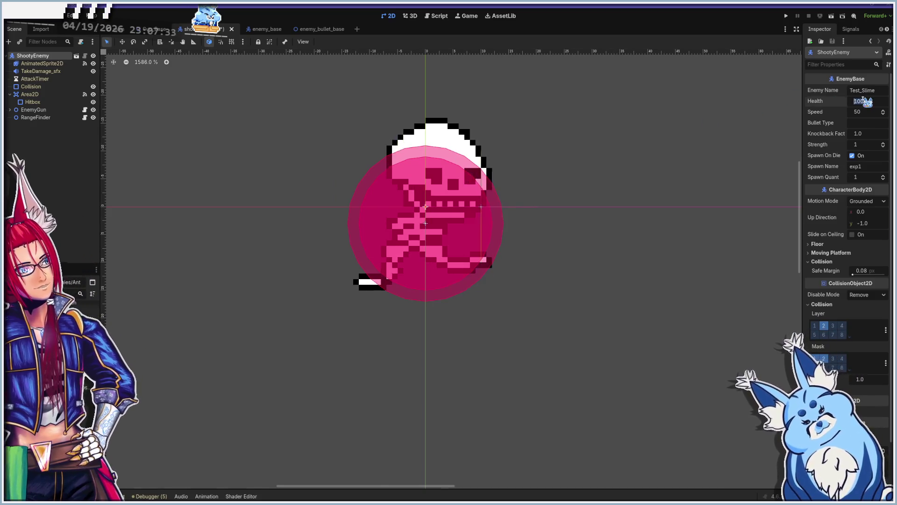
pyautogui.write('23')
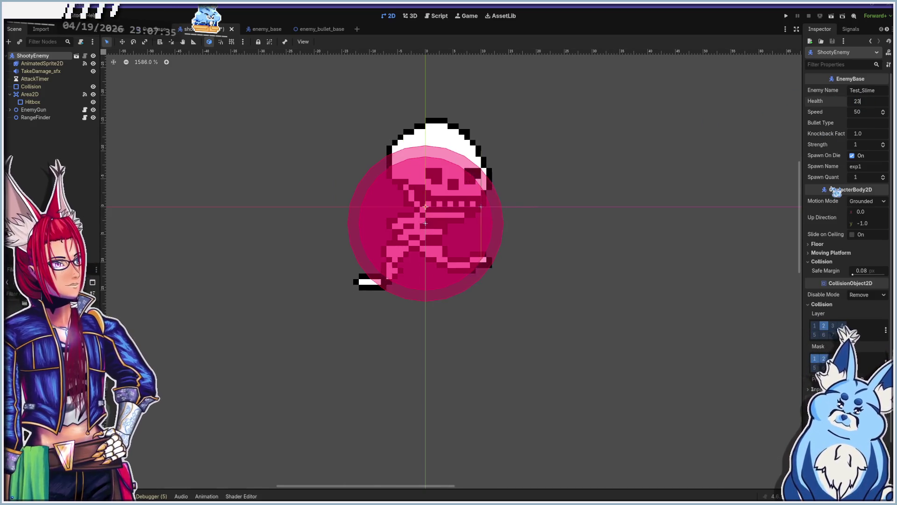
pyautogui.press('BackSpace')
pyautogui.write('50')
pyautogui.press('Return')
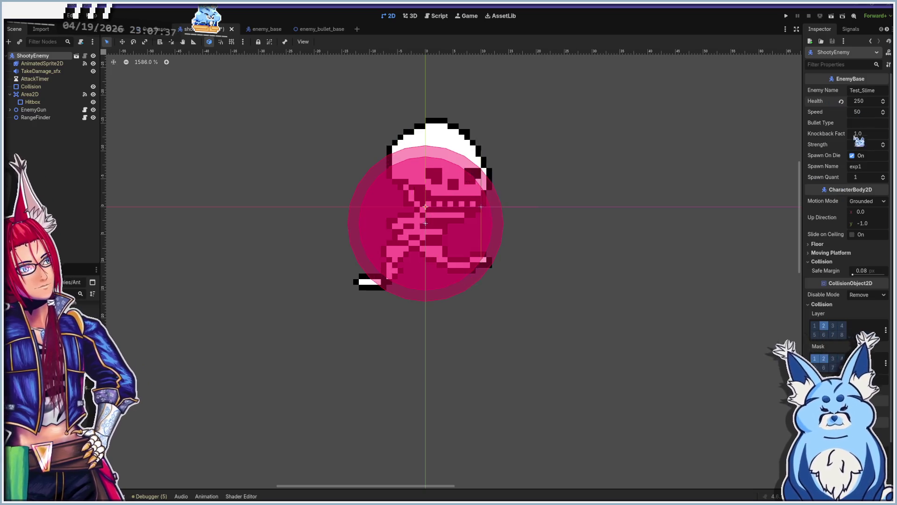
pyautogui.click(862, 124)
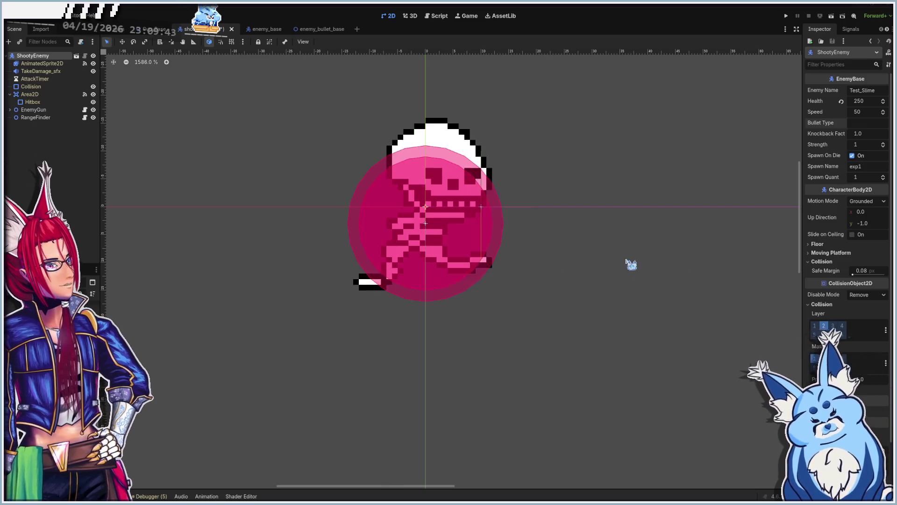
pyautogui.scroll(-6, 397, 249)
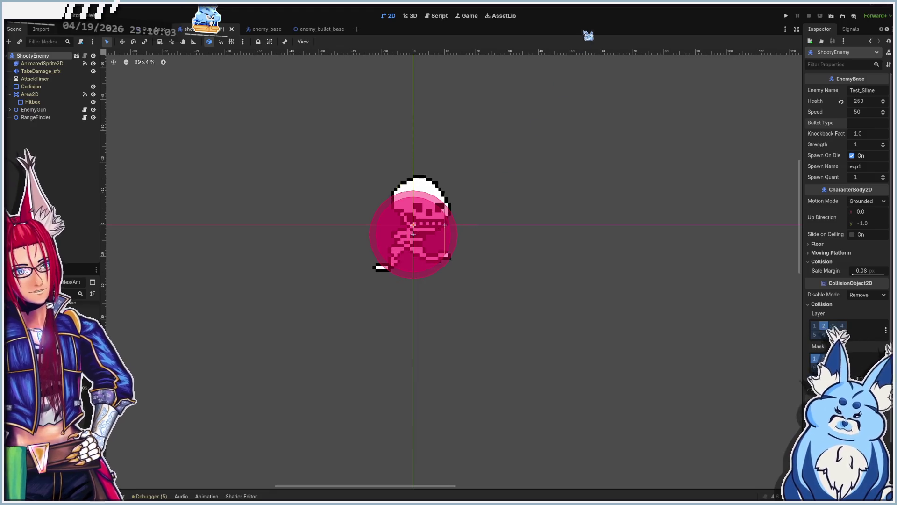
# Save the scene, launch the game and start a new run with Grenades
pyautogui.hotkey('ctrl', 's')
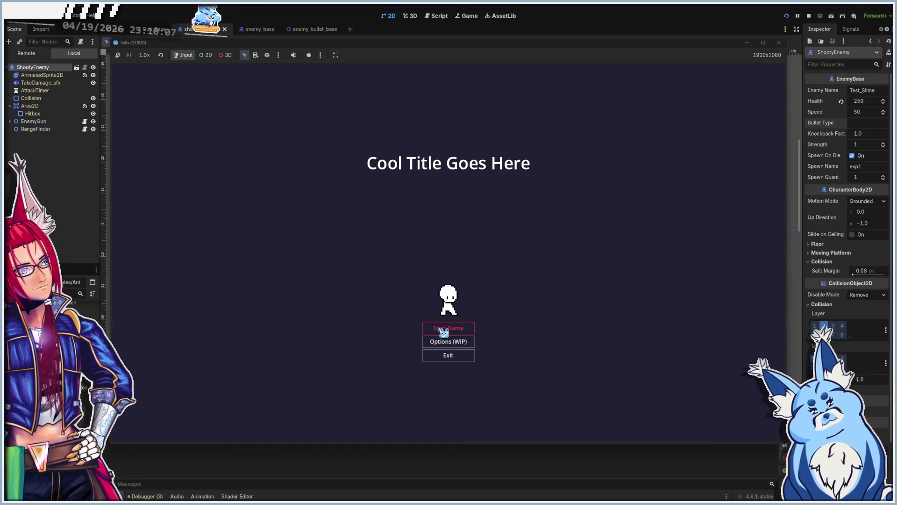
pyautogui.click(444, 332)
pyautogui.click(452, 338)
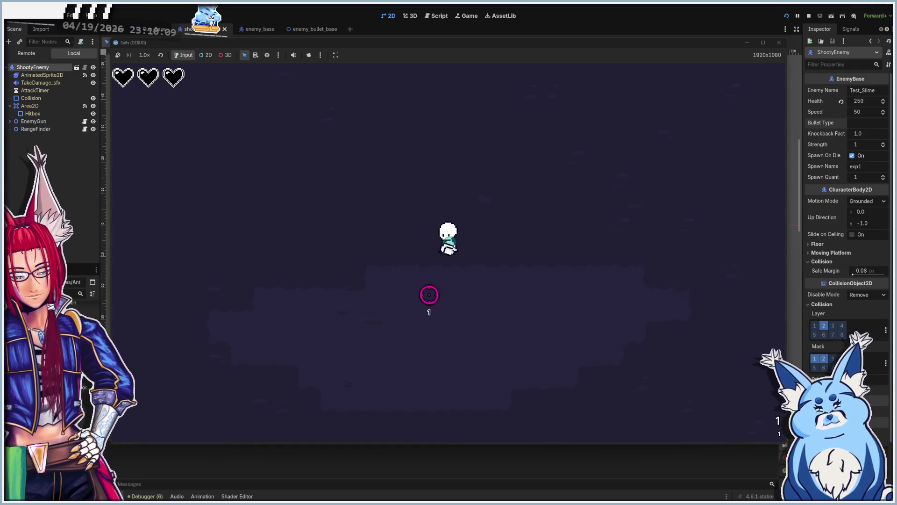
# Move the player around the level past the chasing enemy swarm, then stop the game
pyautogui.press('a')
pyautogui.press('w')
pyautogui.press('d')
pyautogui.press('a')
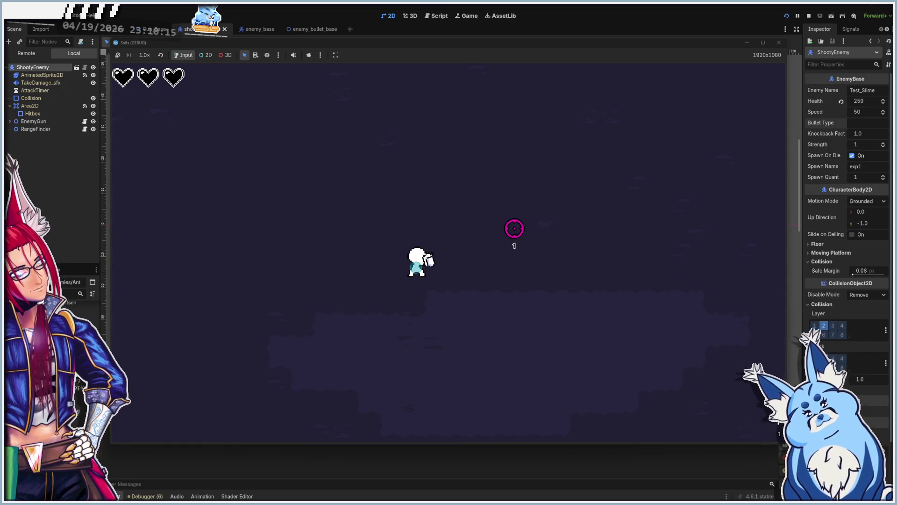
pyautogui.press('w')
pyautogui.press('a')
pyautogui.press('d')
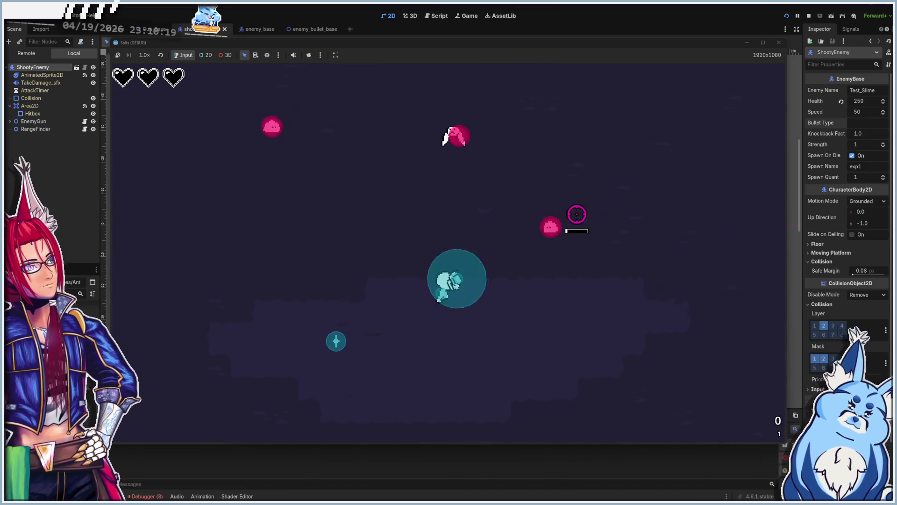
pyautogui.press('s')
pyautogui.press('w')
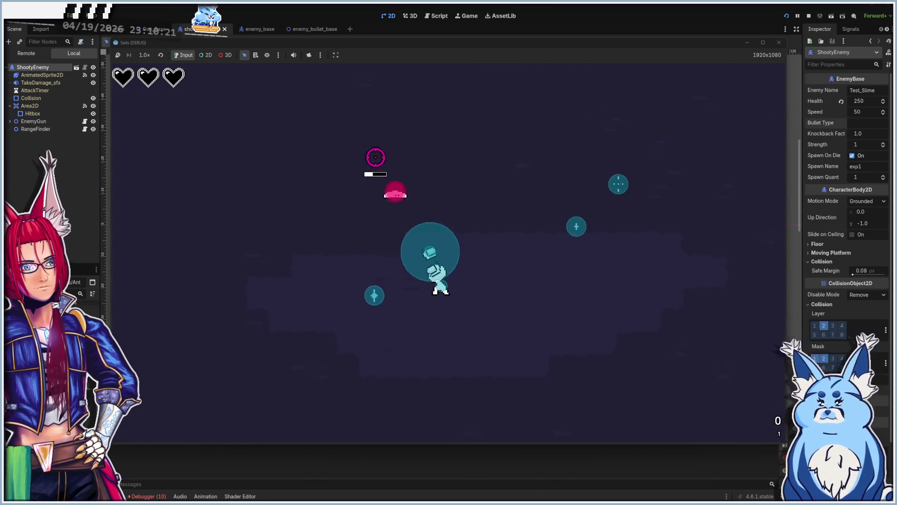
pyautogui.press('a')
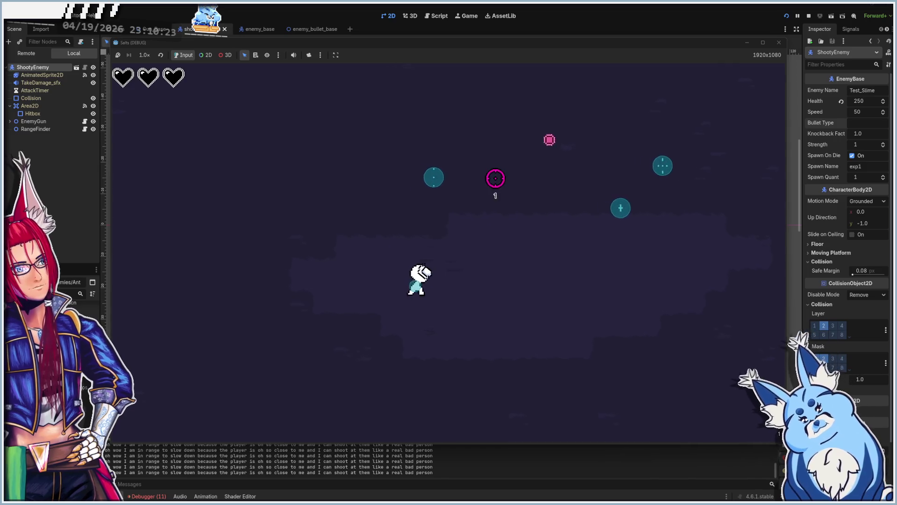
pyautogui.press('w')
pyautogui.press('w')
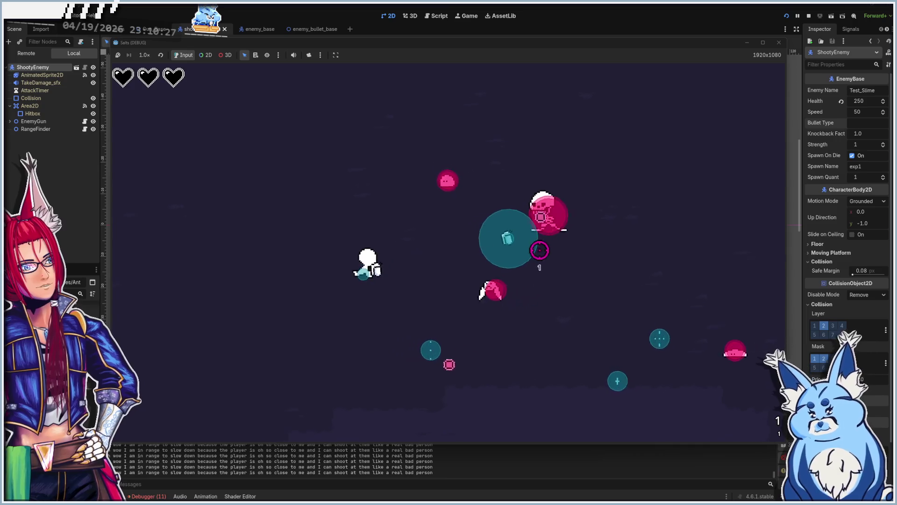
pyautogui.press('a')
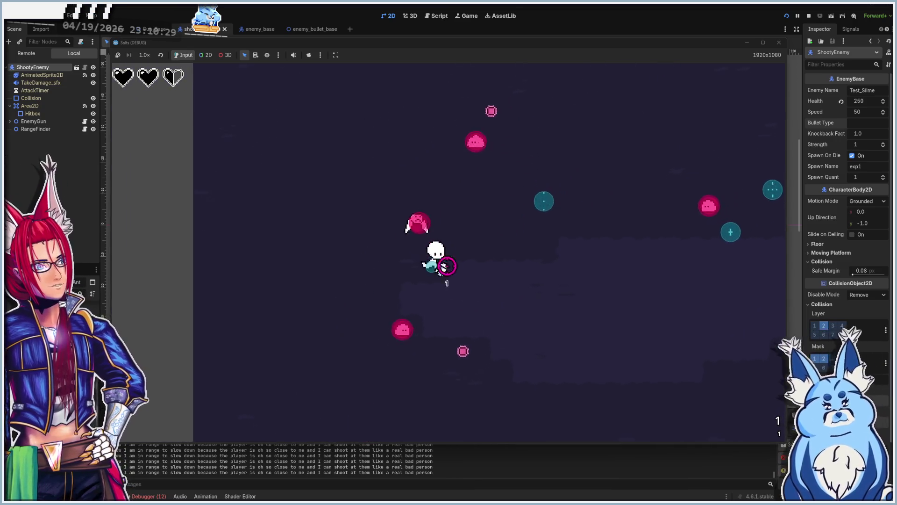
pyautogui.press('s')
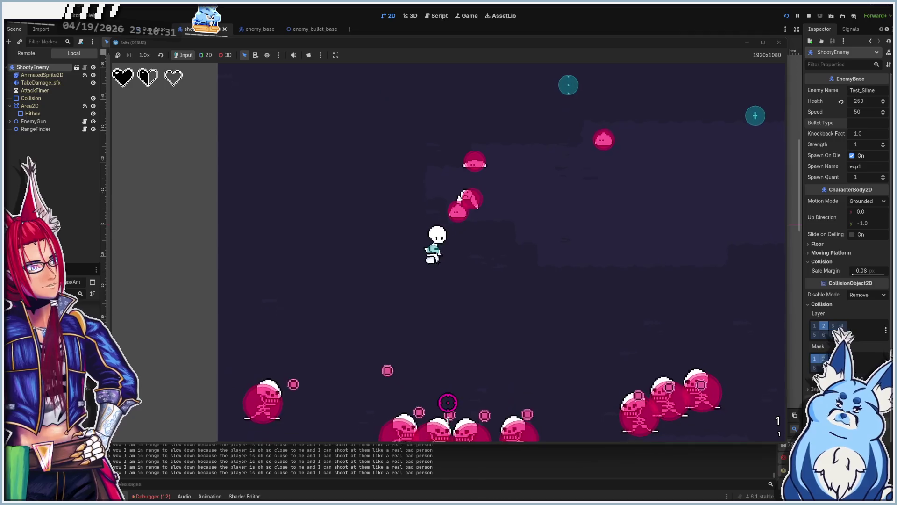
pyautogui.press('a')
pyautogui.press('a')
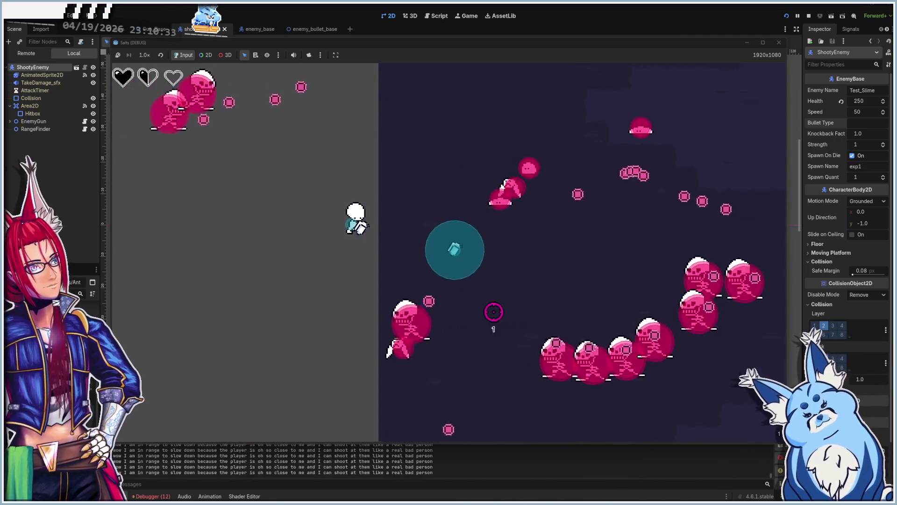
pyautogui.press('d')
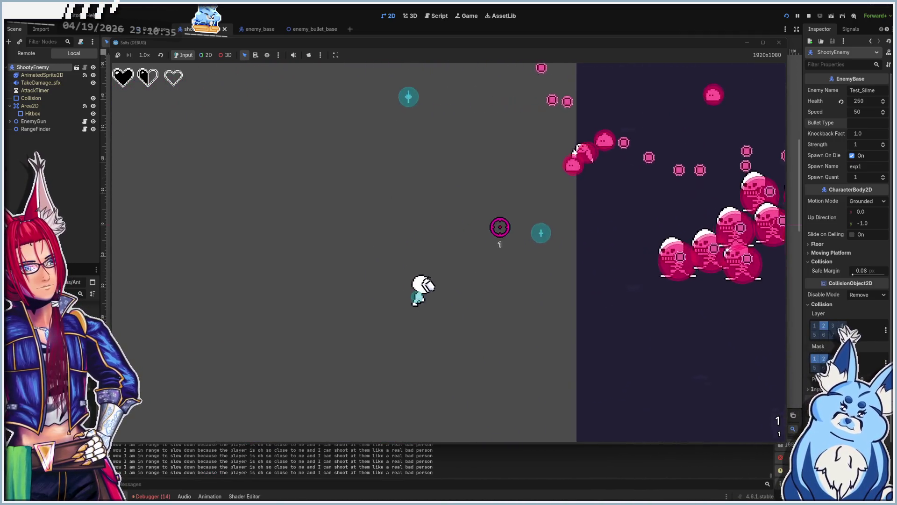
pyautogui.press('d')
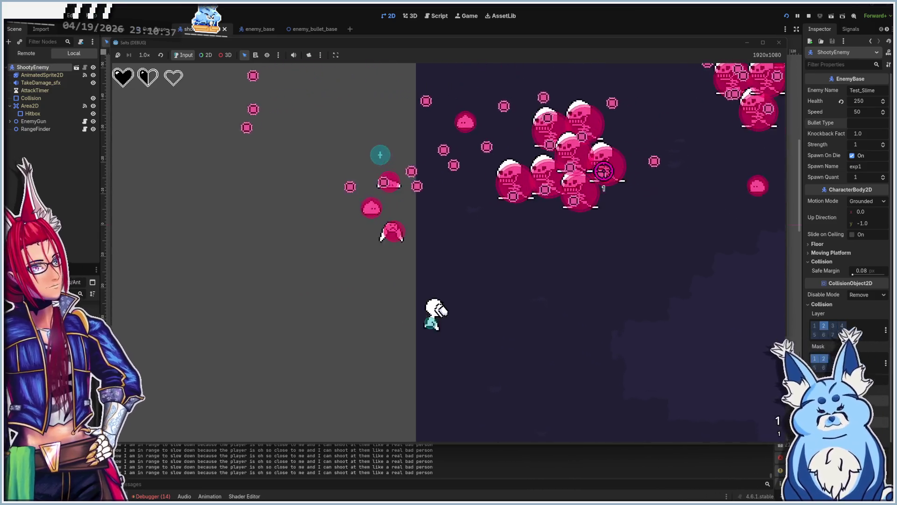
pyautogui.press('d')
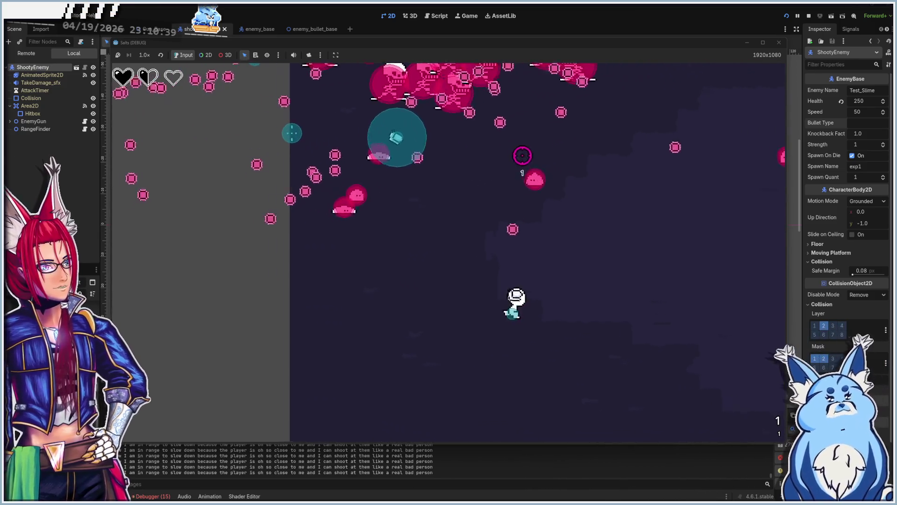
pyautogui.press('d')
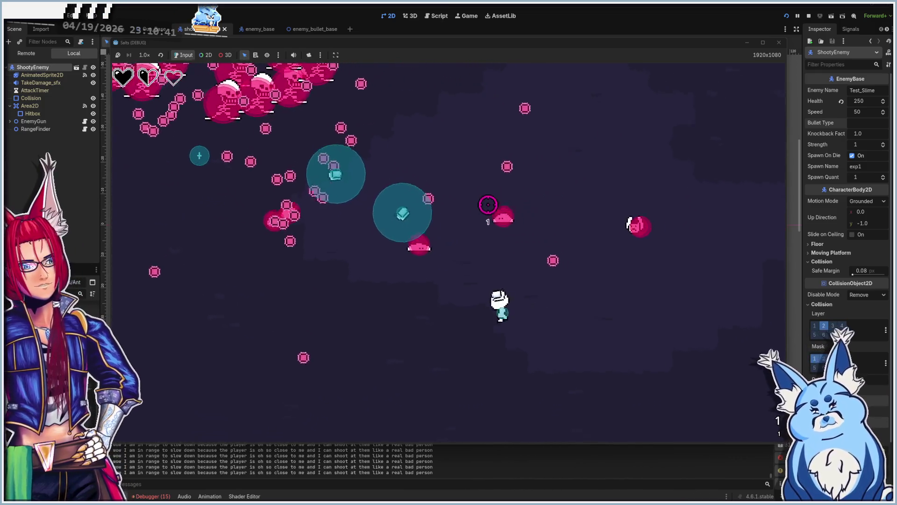
pyautogui.press('s')
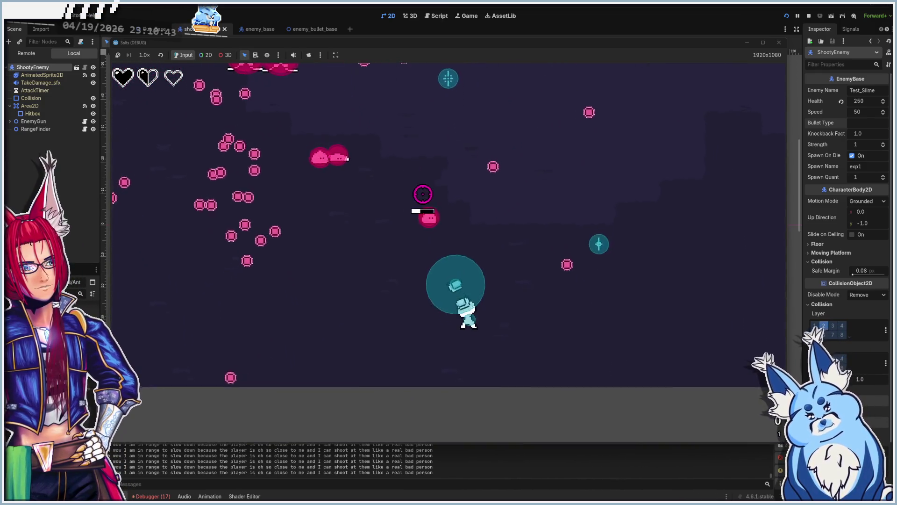
pyautogui.press('s')
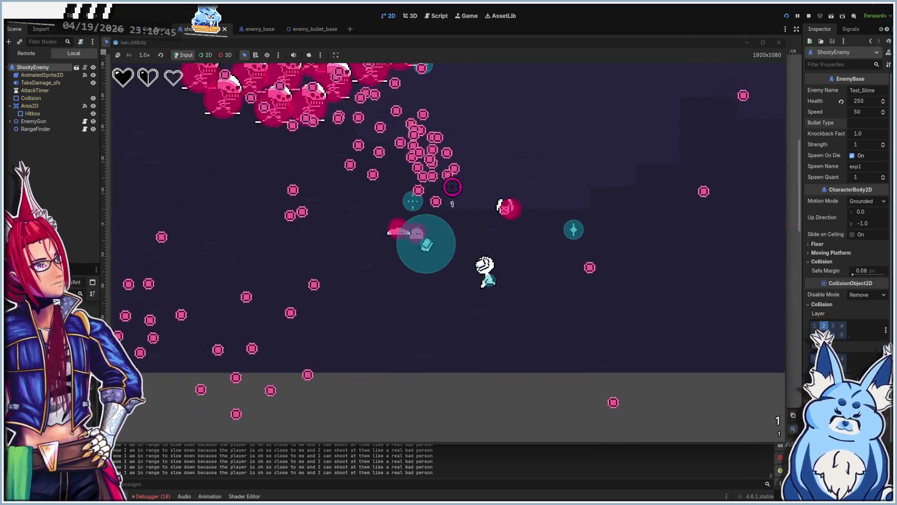
pyautogui.press('w')
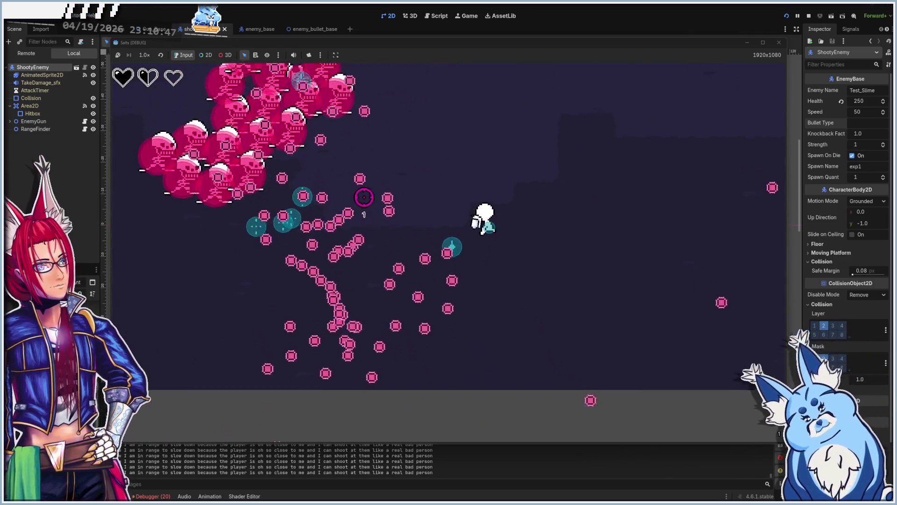
pyautogui.press('a')
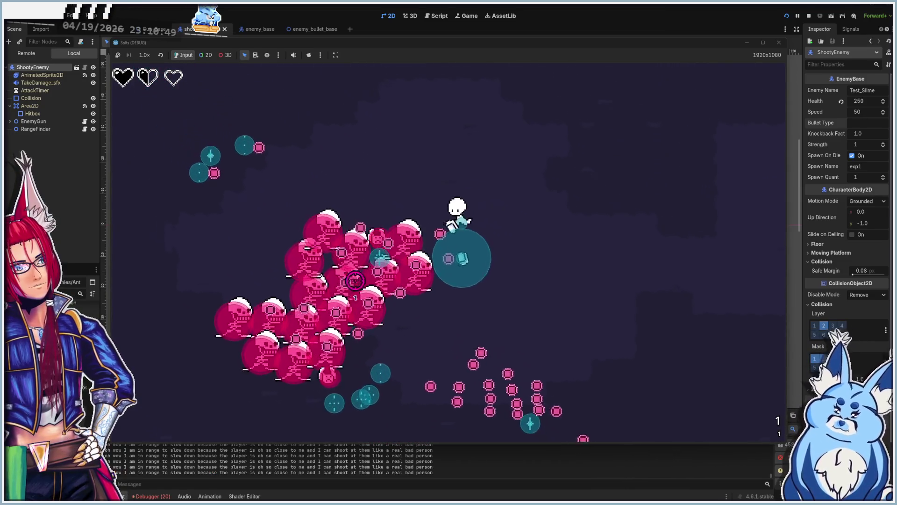
pyautogui.press('a')
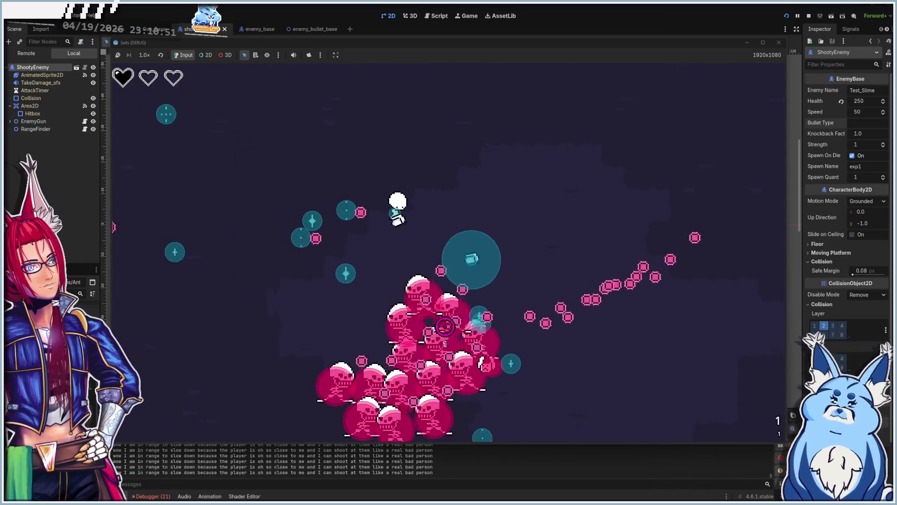
pyautogui.press('s')
pyautogui.press('d')
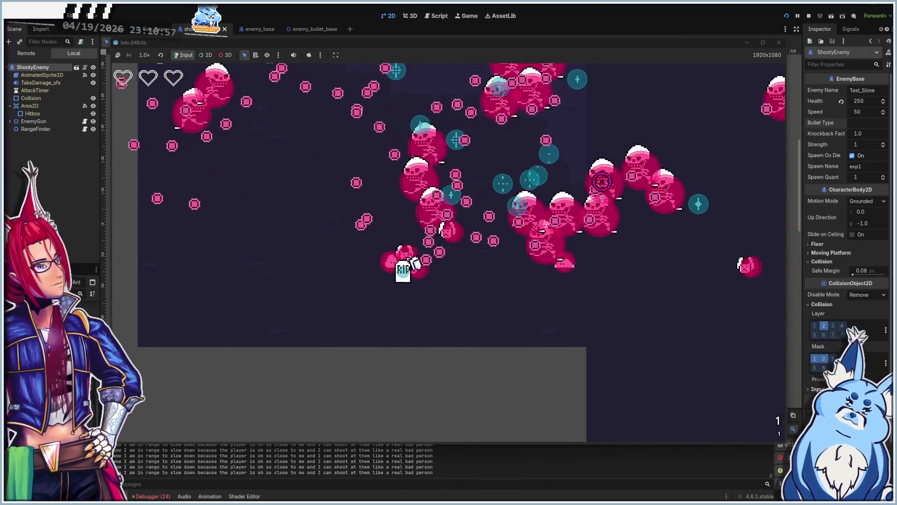
pyautogui.press('F8')
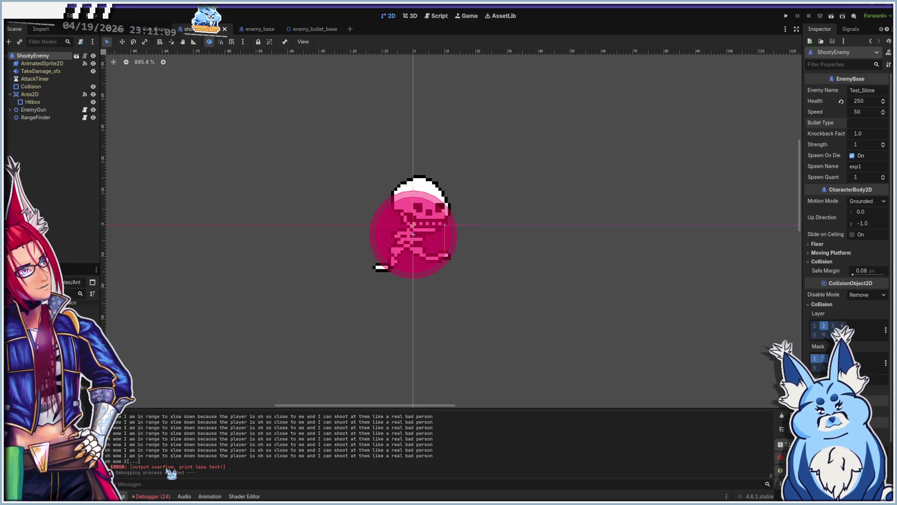
# In the script editor, open range_finder.gd, which sets enemy speed to 0 within 200
pyautogui.scroll(3, 309, 466)
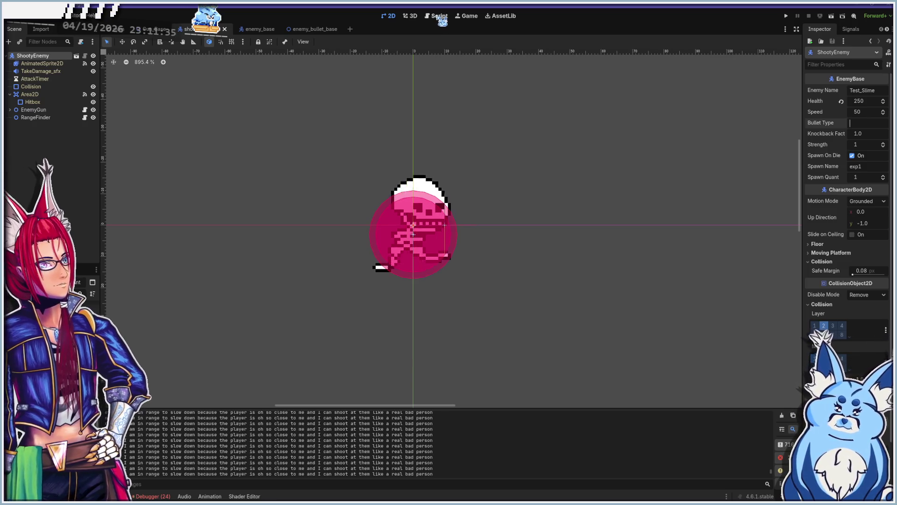
pyautogui.click(440, 17)
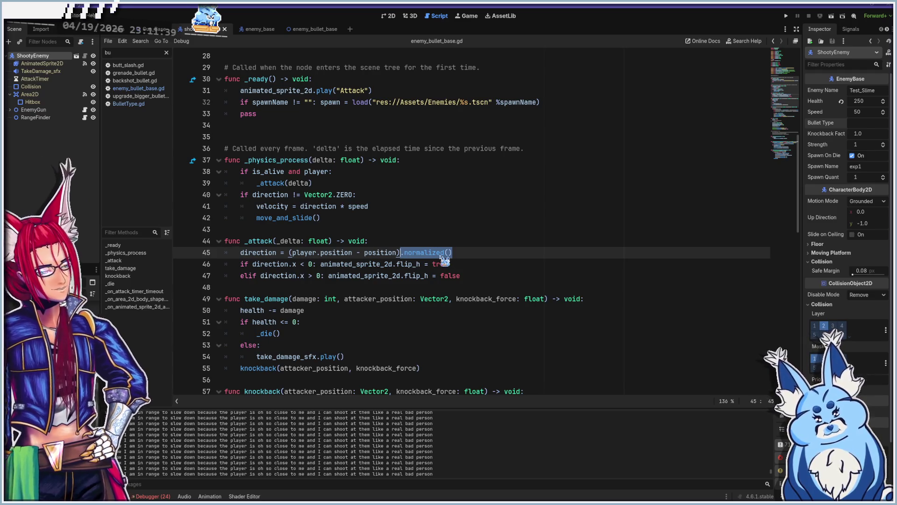
pyautogui.moveTo(444, 260)
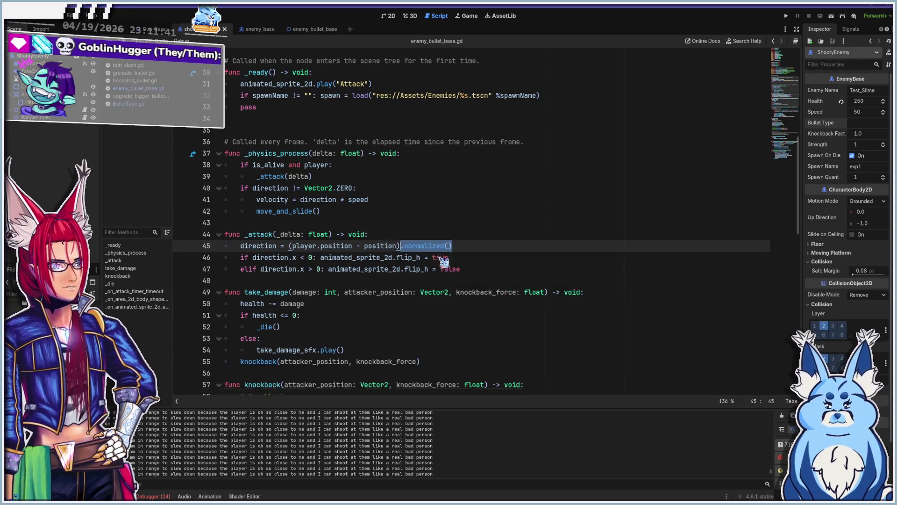
pyautogui.scroll(-5, 444, 260)
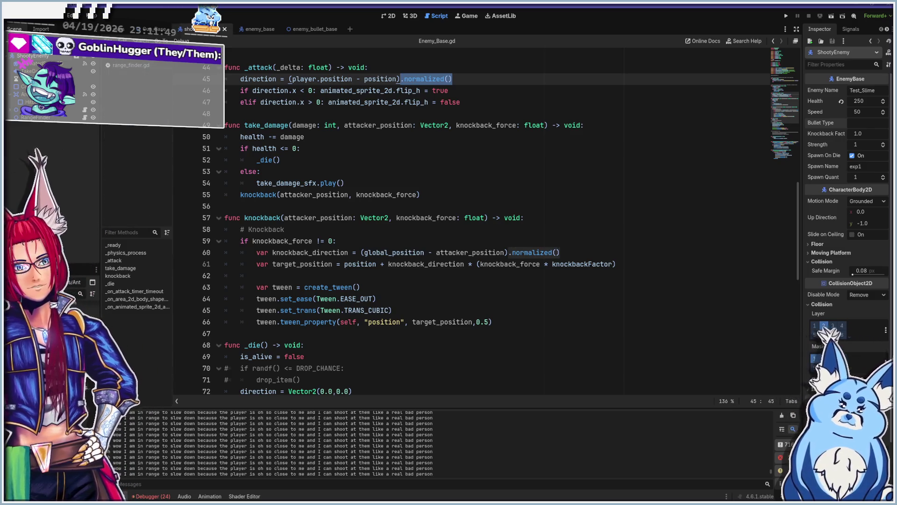
pyautogui.click(133, 66)
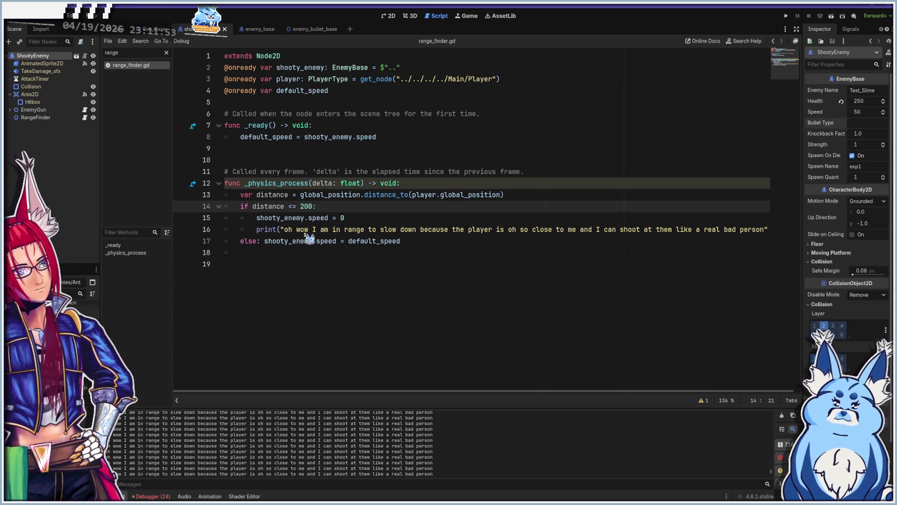
# Delete the debug print statement on line 16 and its empty line
pyautogui.click(257, 229)
pyautogui.hotkey('shift', 'End')
pyautogui.press('Delete')
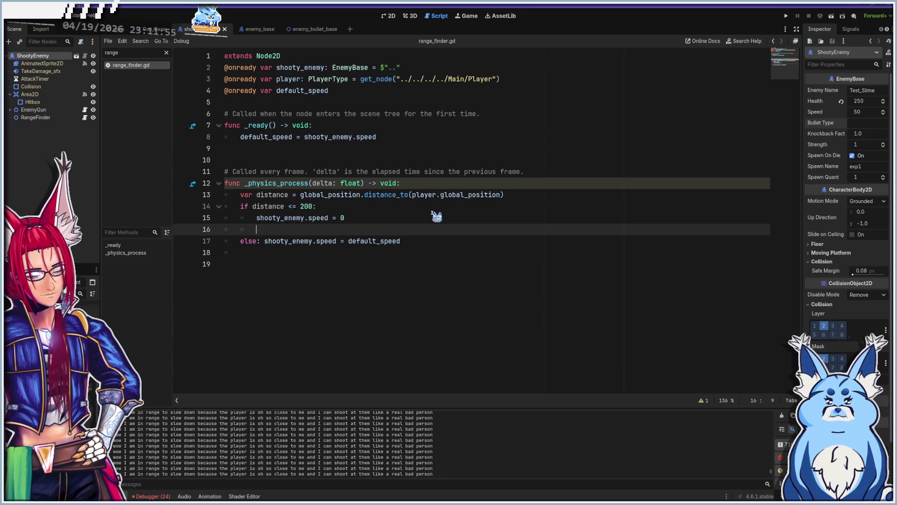
pyautogui.press('BackSpace')
pyautogui.press('BackSpace')
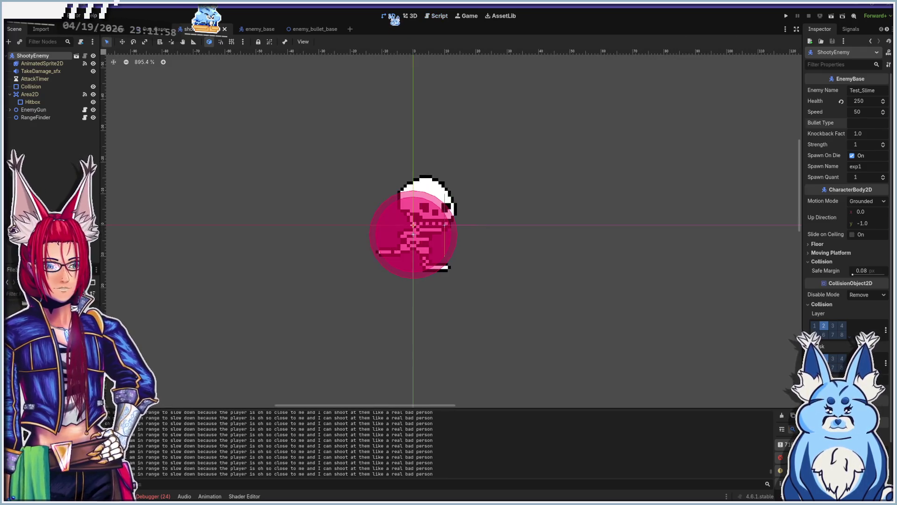
# Inspect the RangeFinder and ShootyEnemy nodes' properties
pyautogui.click(390, 15)
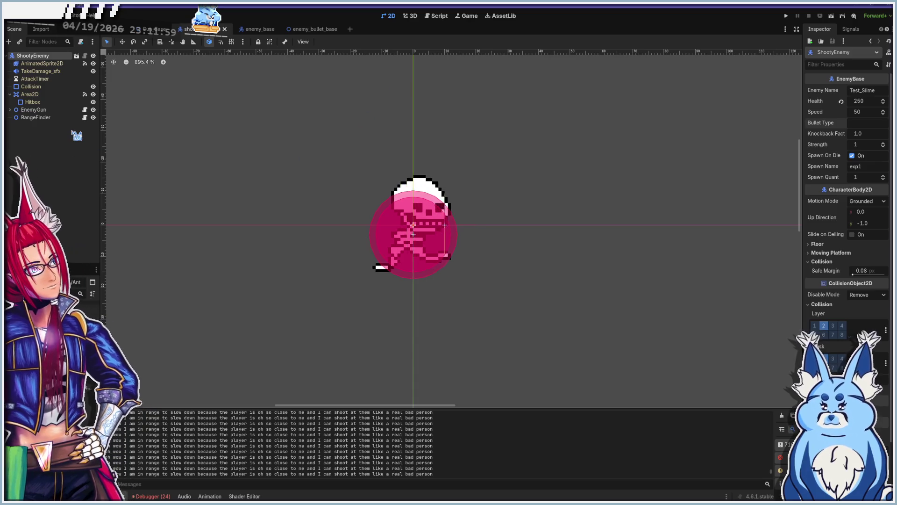
pyautogui.click(30, 118)
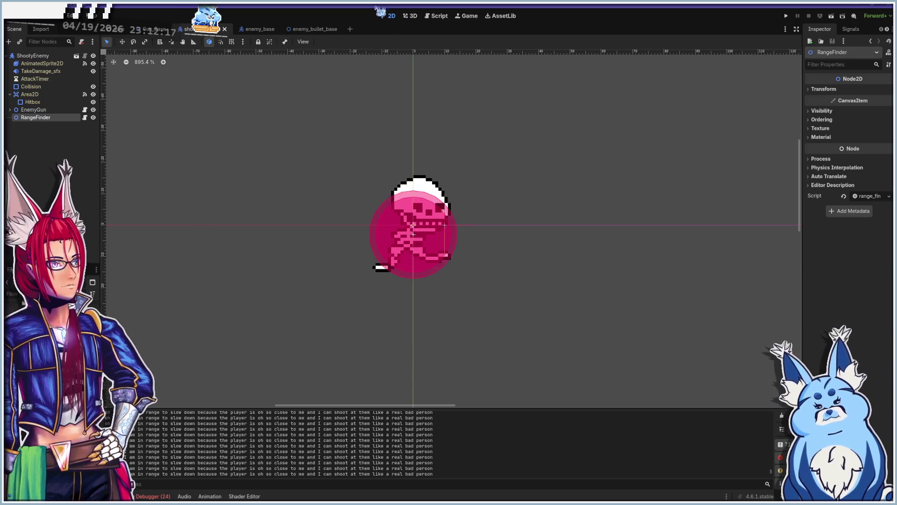
pyautogui.click(439, 16)
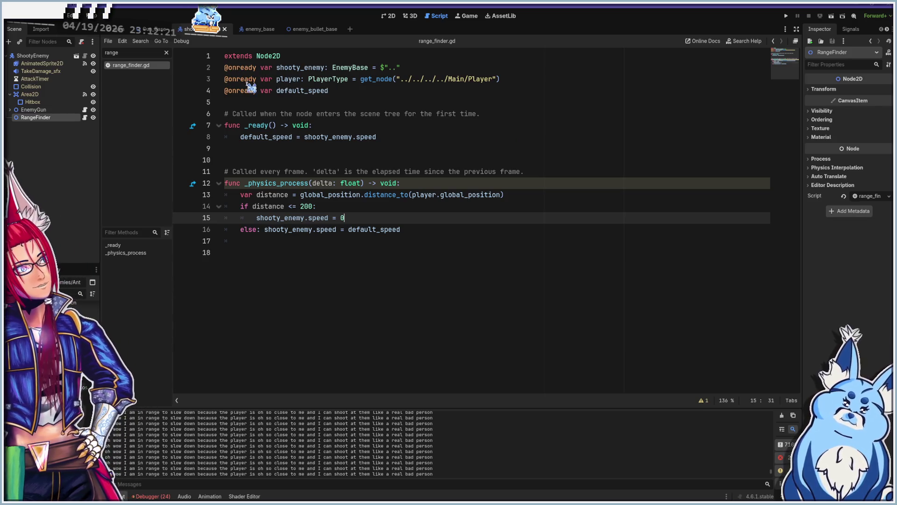
pyautogui.click(44, 57)
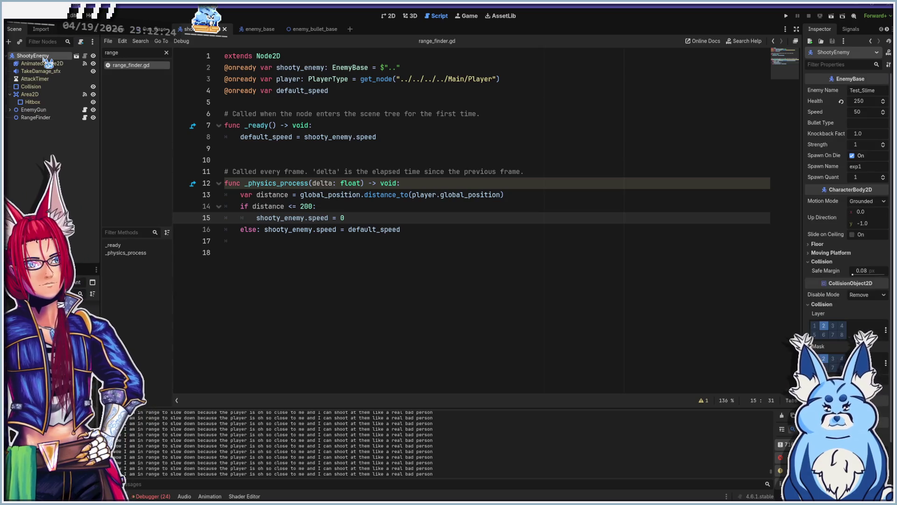
# Filter the script list to view Enemy_Base.gd, then reopen range_finder.gd
pyautogui.click(167, 53)
pyautogui.write('base')
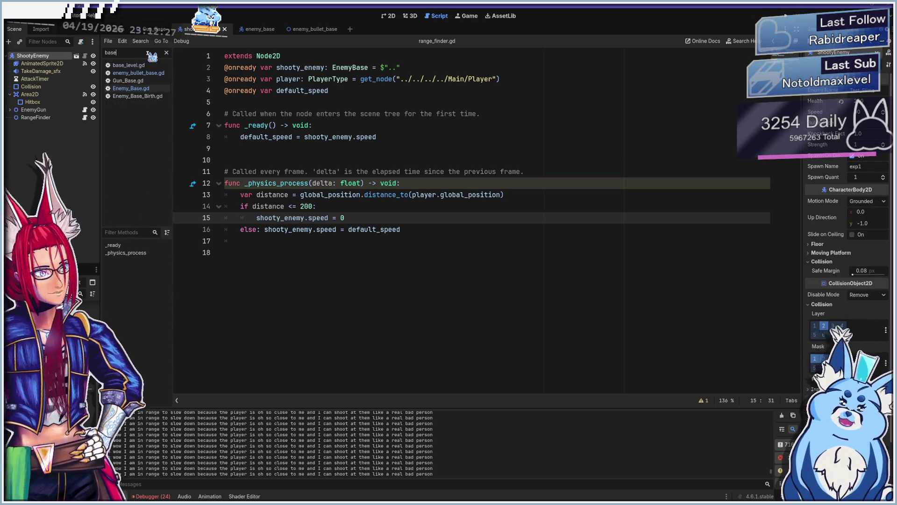
pyautogui.click(154, 88)
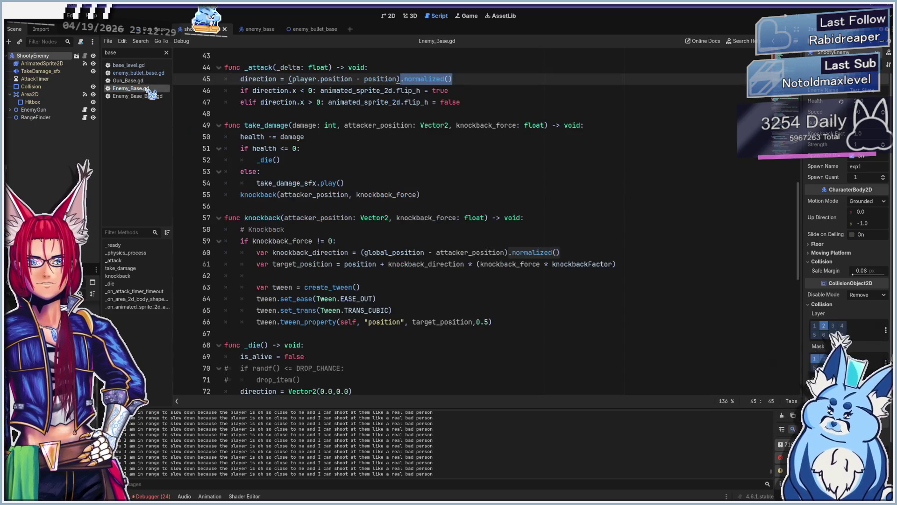
pyautogui.scroll(10, 321, 161)
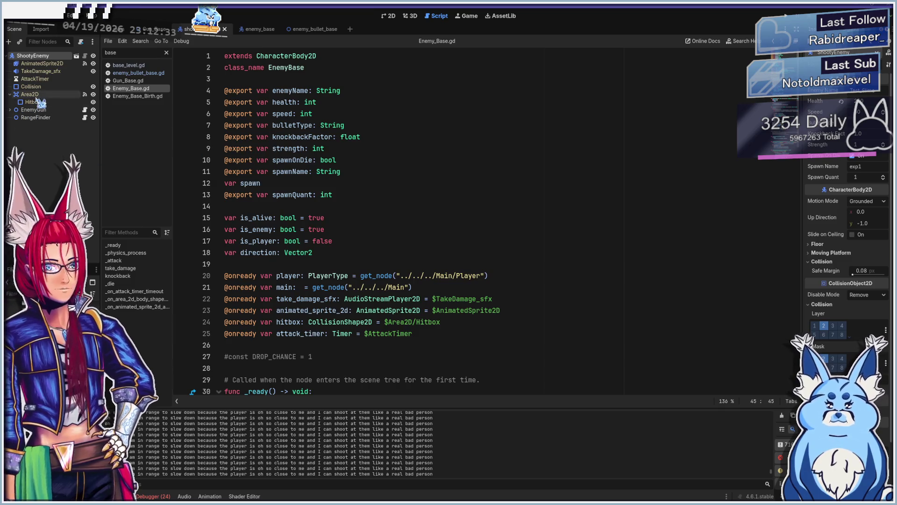
pyautogui.tripleClick(134, 53)
pyautogui.write('ra')
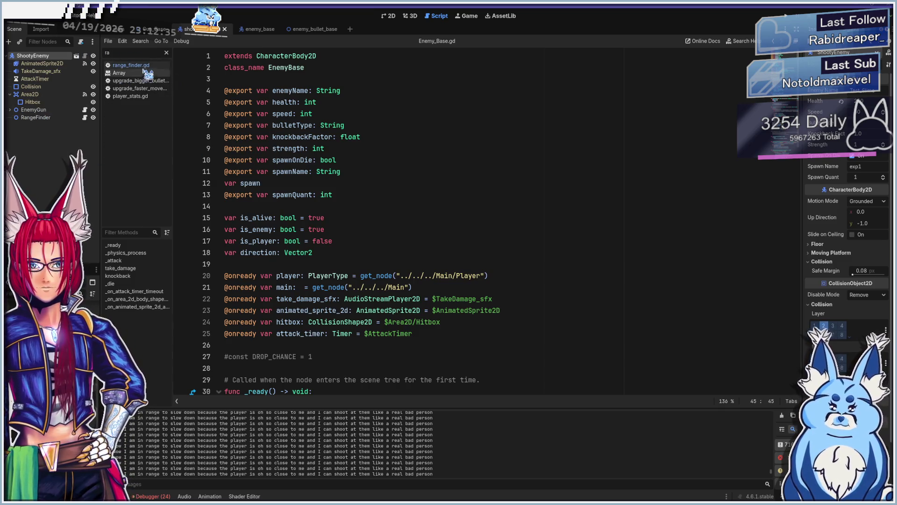
pyautogui.click(140, 65)
pyautogui.click(253, 68)
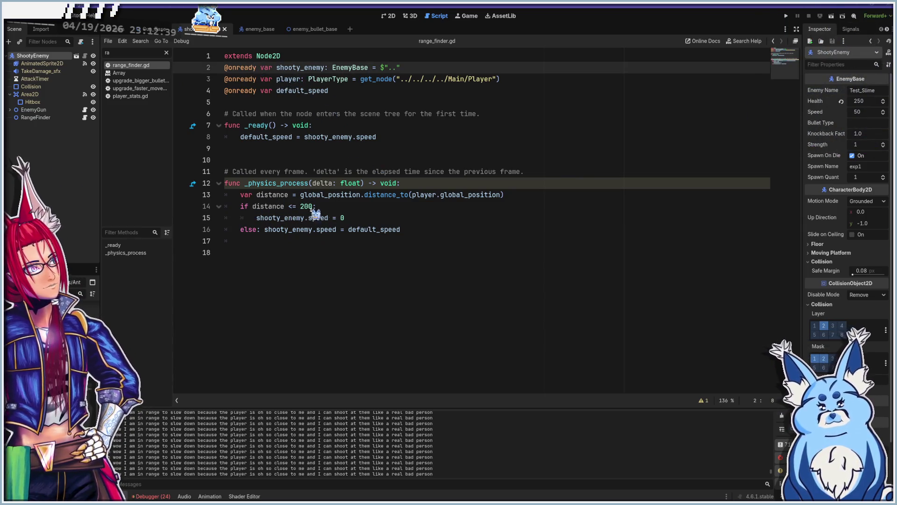
pyautogui.click(377, 98)
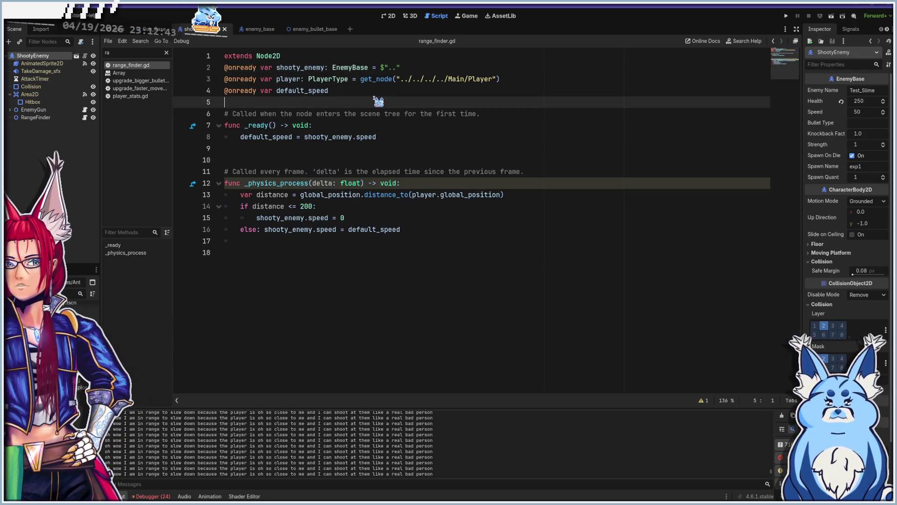
pyautogui.click(370, 93)
pyautogui.press('Return')
pyautogui.press('Return')
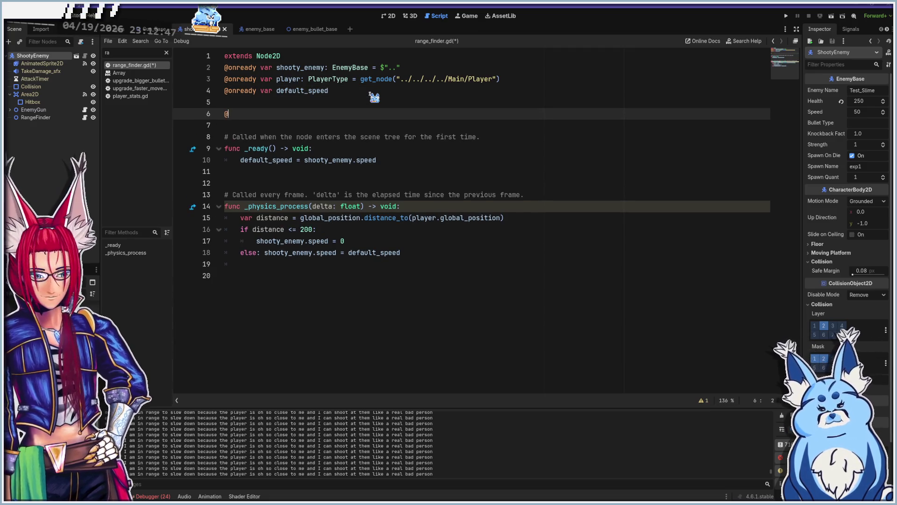
pyautogui.write('export')
pyautogui.press('Escape')
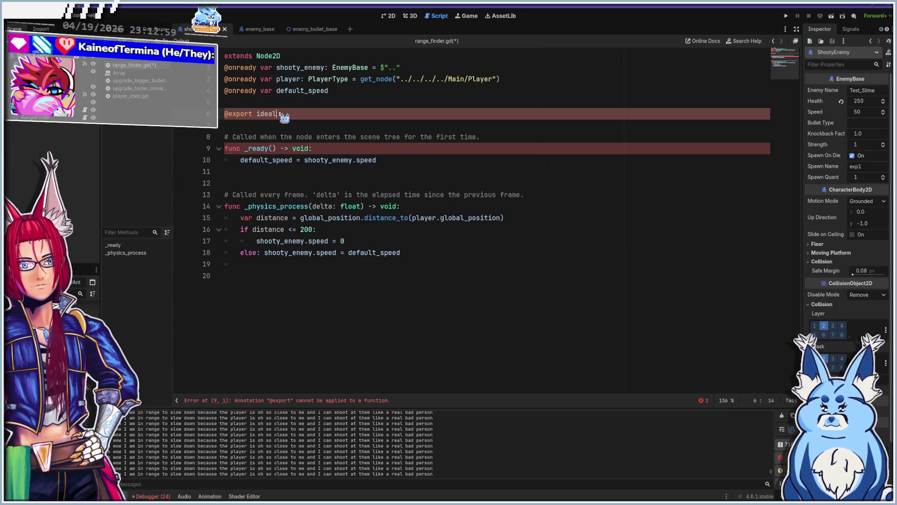
pyautogui.write('range: float')
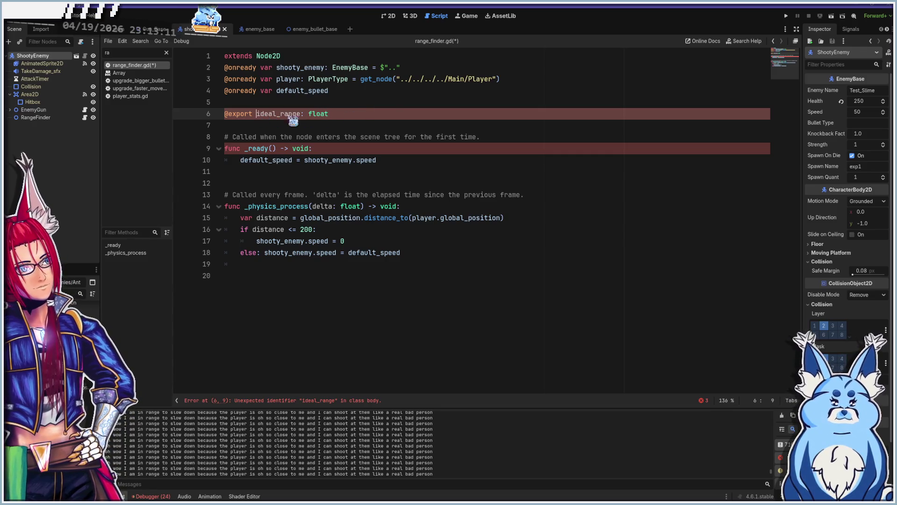
pyautogui.write('var')
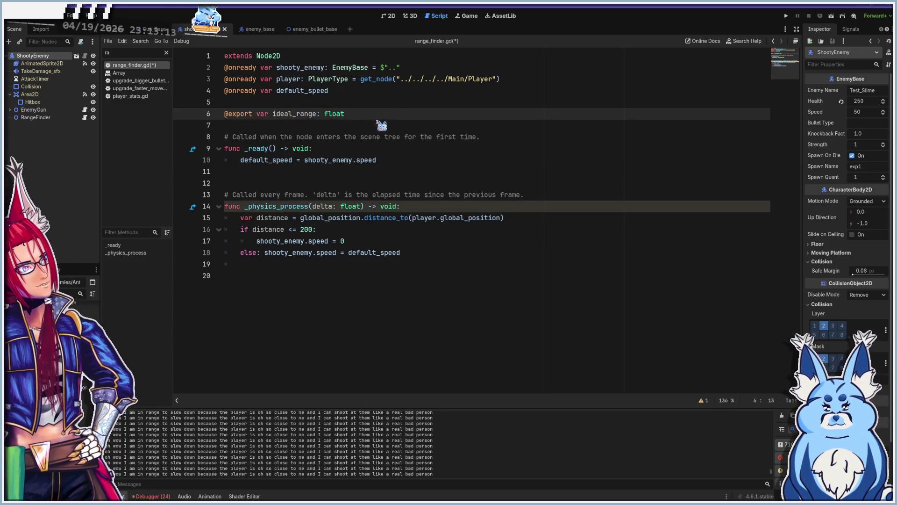
# Replace the hard-coded 200 in the distance check with ideal_range and check RangeFinder's Ideal Range property
pyautogui.doubleClick(306, 230)
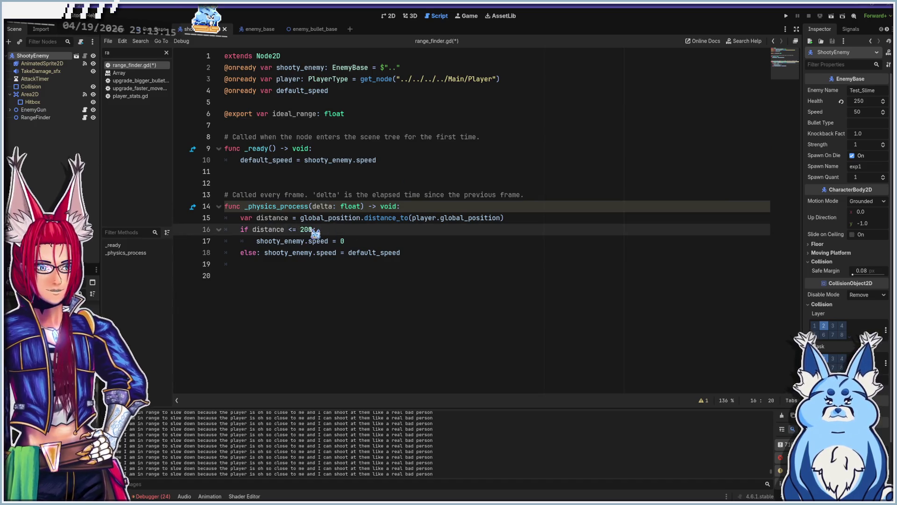
pyautogui.click(354, 93)
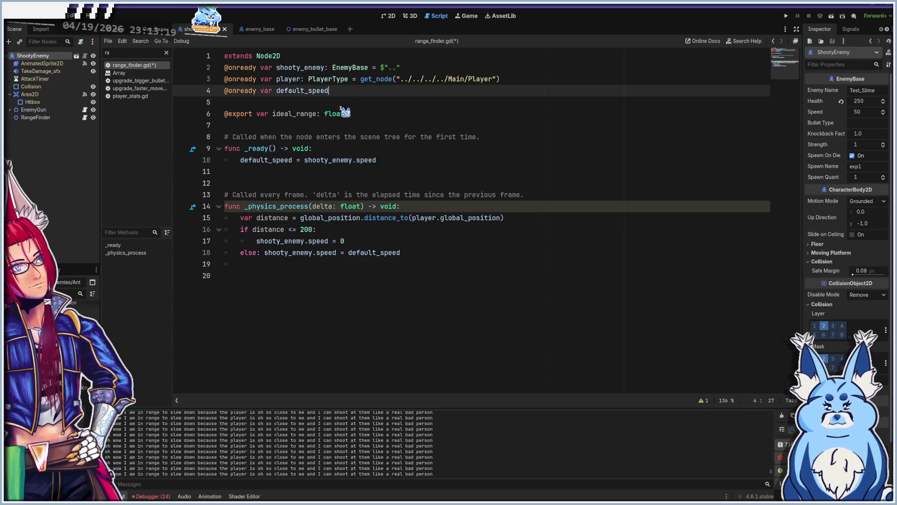
pyautogui.click(381, 117)
pyautogui.write('= 200')
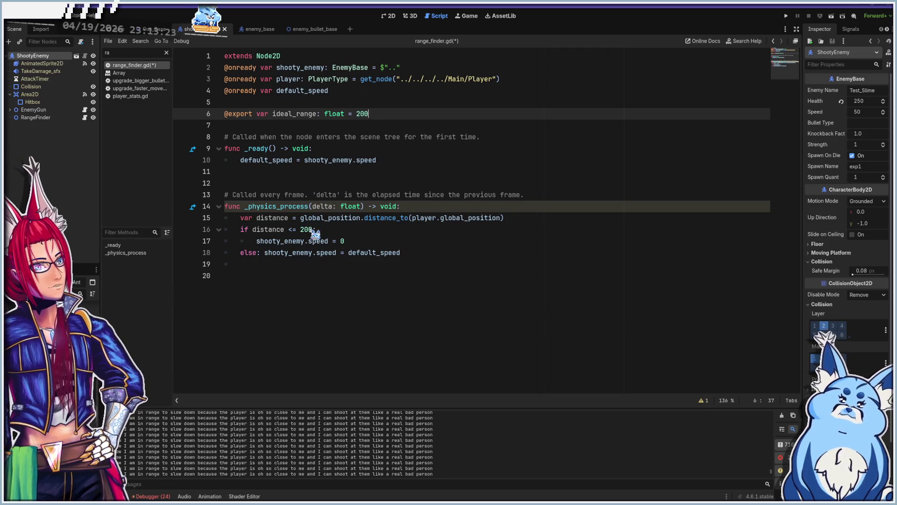
pyautogui.click(301, 229)
pyautogui.doubleClick(309, 230)
pyautogui.press('BackSpace')
pyautogui.write('_range')
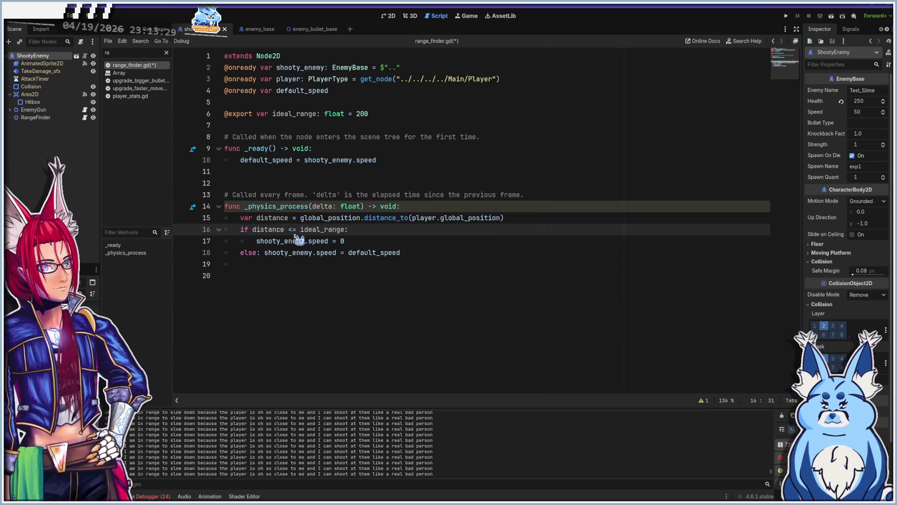
pyautogui.click(37, 117)
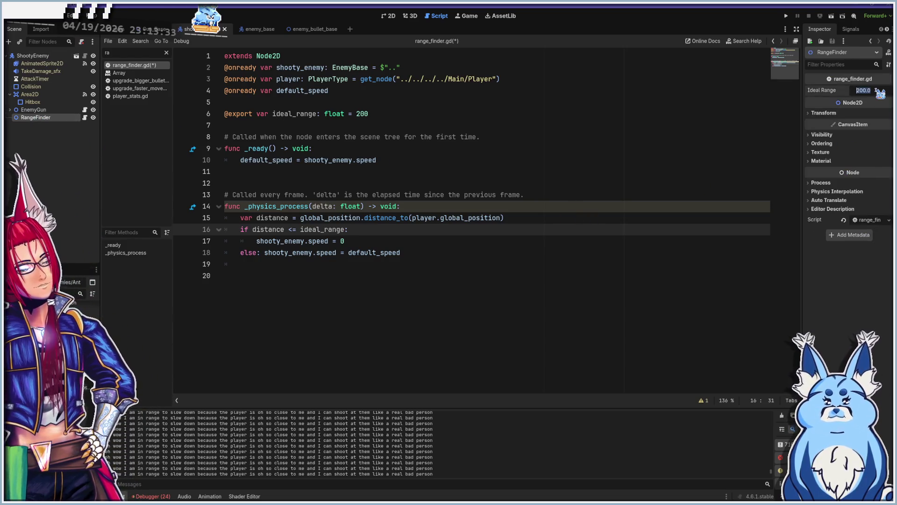
# Save range_finder.gd, run the game and start a new run with the Shotgun
pyautogui.hotkey('ctrl', 's')
pyautogui.press('F5')
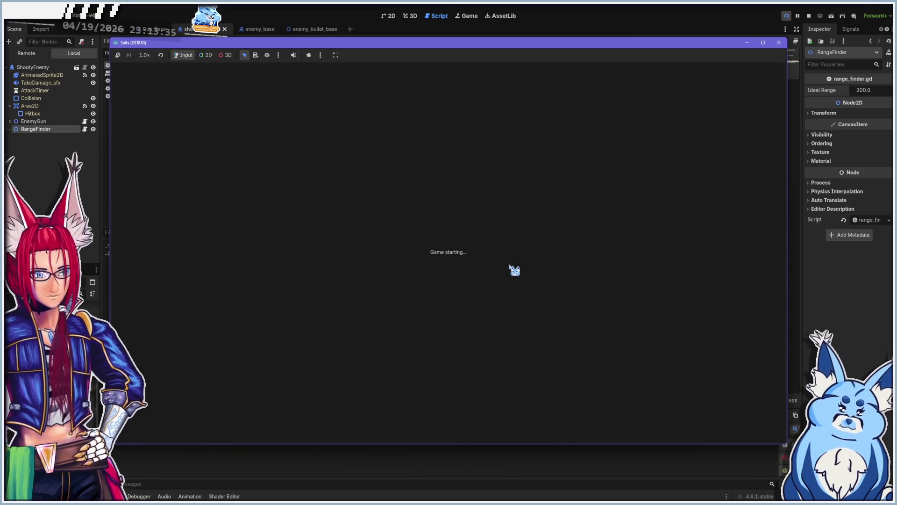
pyautogui.click(459, 329)
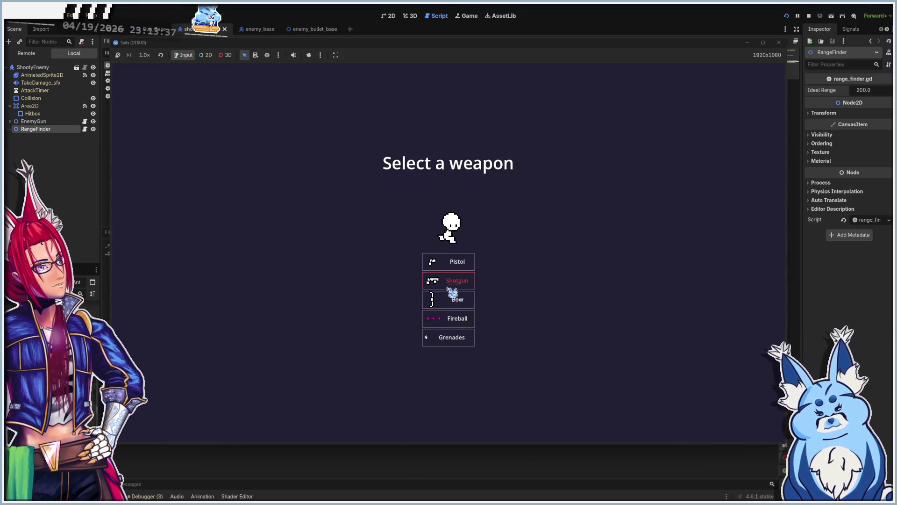
pyautogui.click(462, 317)
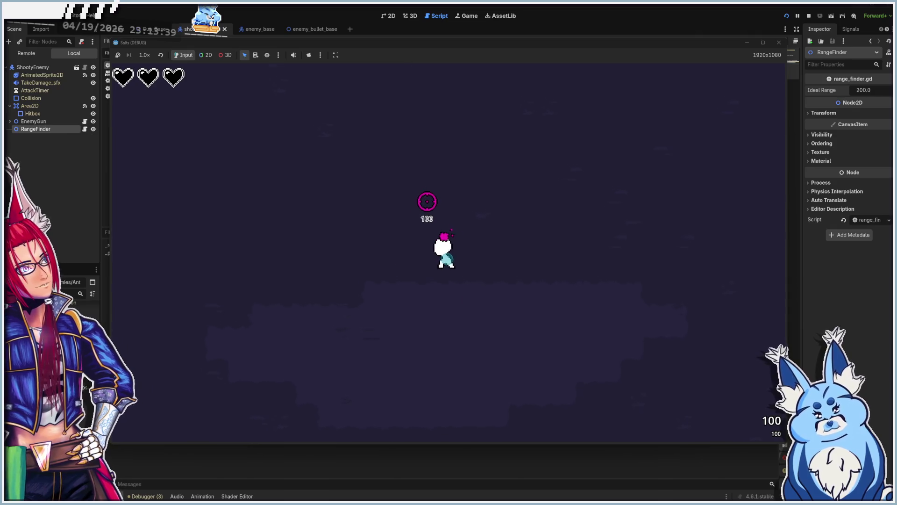
# Move around and shoot at the skeletons to watch them stop at range, then stop the game
pyautogui.press('d')
pyautogui.press('a')
pyautogui.press('a')
pyautogui.press('w')
pyautogui.press('s')
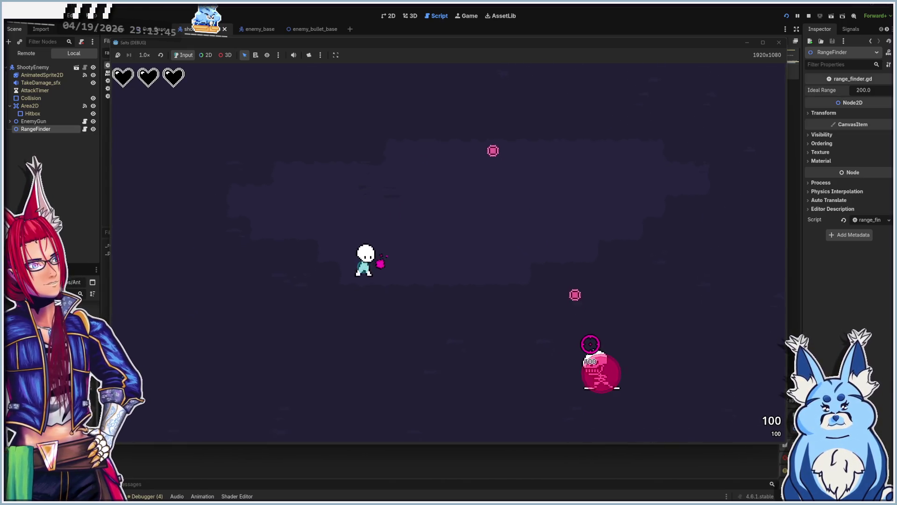
pyautogui.press('d')
pyautogui.press('a')
pyautogui.moveTo(555, 250)
pyautogui.mouseDown()
pyautogui.moveTo(521, 211)
pyautogui.moveTo(535, 246)
pyautogui.moveTo(500, 305)
pyautogui.mouseUp()
pyautogui.press('w')
pyautogui.press('d')
pyautogui.moveTo(457, 244)
pyautogui.mouseDown()
pyautogui.moveTo(498, 231)
pyautogui.moveTo(497, 210)
pyautogui.moveTo(557, 192)
pyautogui.mouseUp()
pyautogui.press('s')
pyautogui.press('a')
pyautogui.press('w')
pyautogui.press('d')
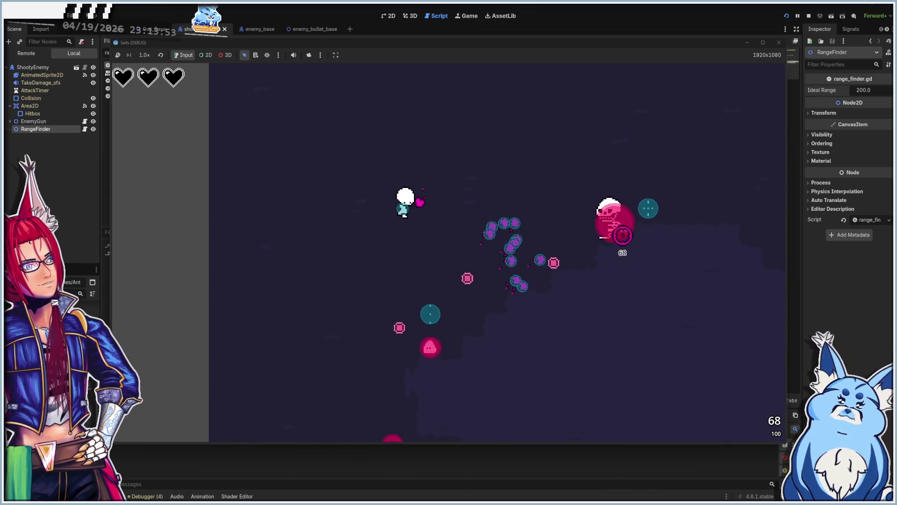
pyautogui.moveTo(509, 281)
pyautogui.mouseDown()
pyautogui.moveTo(460, 296)
pyautogui.moveTo(410, 274)
pyautogui.moveTo(421, 287)
pyautogui.moveTo(445, 234)
pyautogui.moveTo(399, 265)
pyautogui.moveTo(328, 253)
pyautogui.moveTo(358, 282)
pyautogui.mouseUp()
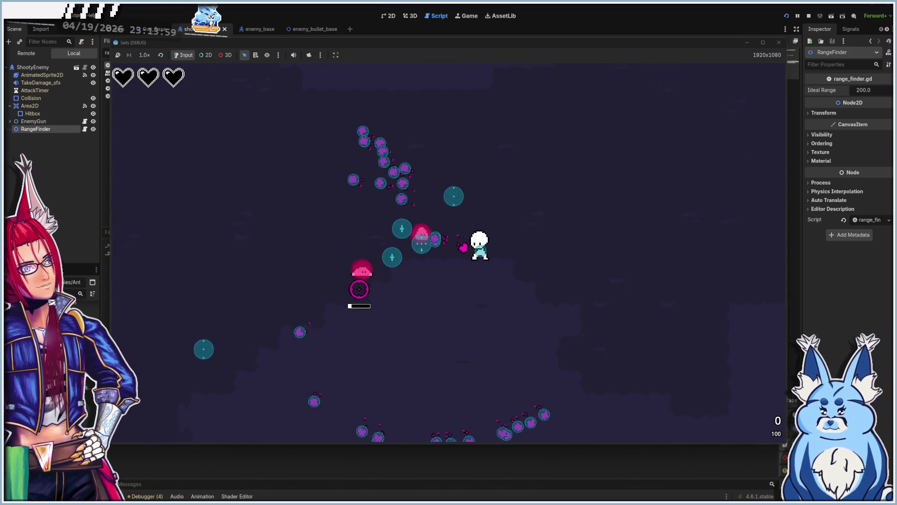
pyautogui.press('s')
pyautogui.press('w')
pyautogui.moveTo(426, 238)
pyautogui.mouseDown()
pyautogui.moveTo(407, 219)
pyautogui.moveTo(423, 201)
pyautogui.moveTo(400, 240)
pyautogui.moveTo(398, 232)
pyautogui.moveTo(371, 234)
pyautogui.moveTo(361, 251)
pyautogui.moveTo(388, 327)
pyautogui.moveTo(352, 356)
pyautogui.mouseUp()
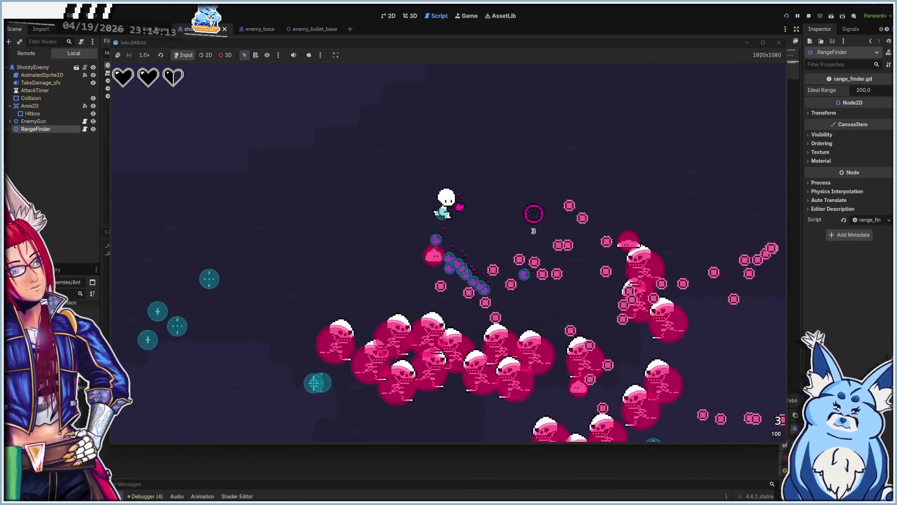
pyautogui.press('F8')
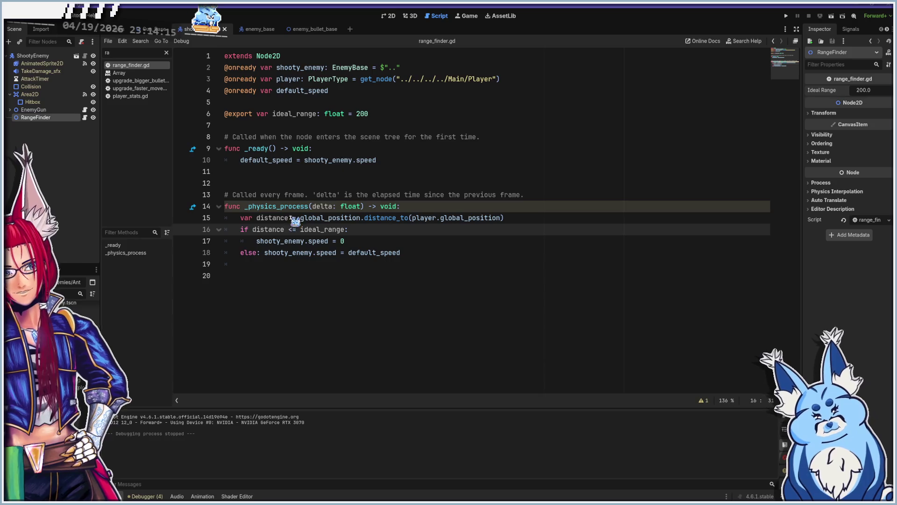
# Add an 'elif distance <= ideal_range/2:' branch after line 17
pyautogui.click(253, 252)
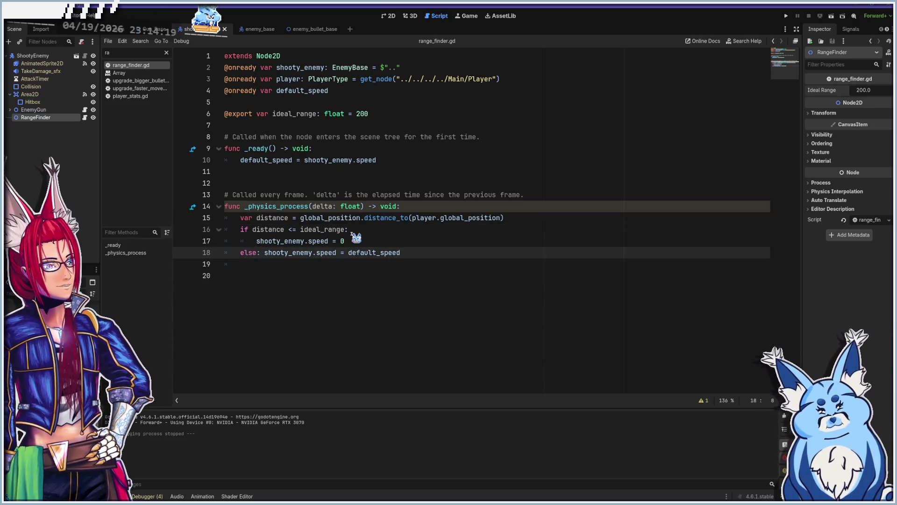
pyautogui.click(366, 241)
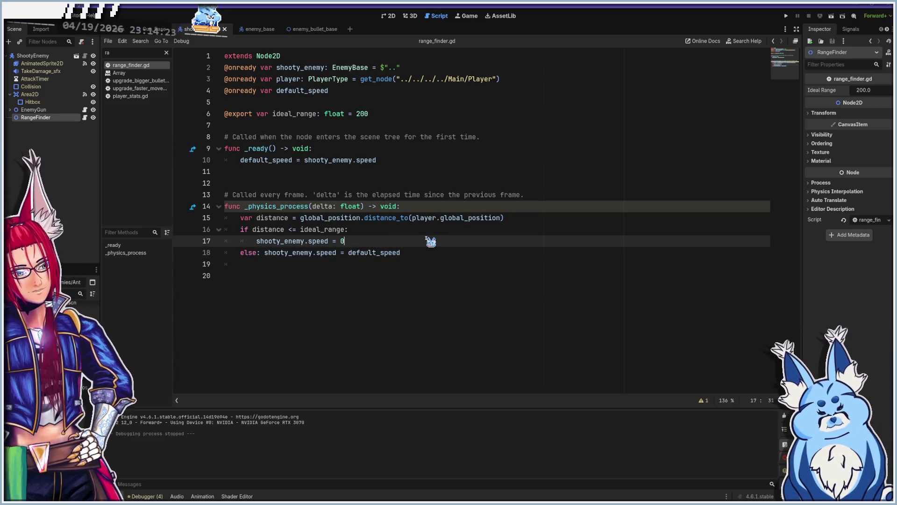
pyautogui.press('Return')
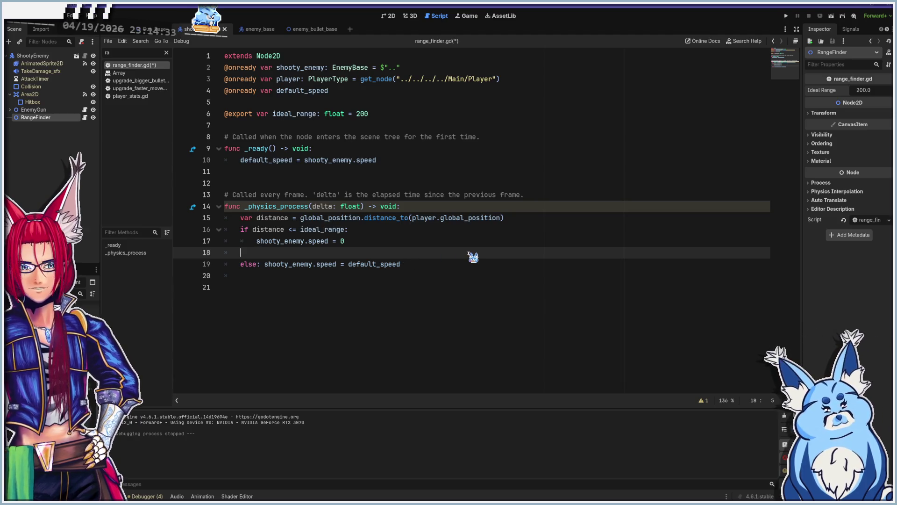
pyautogui.write('elifdistan')
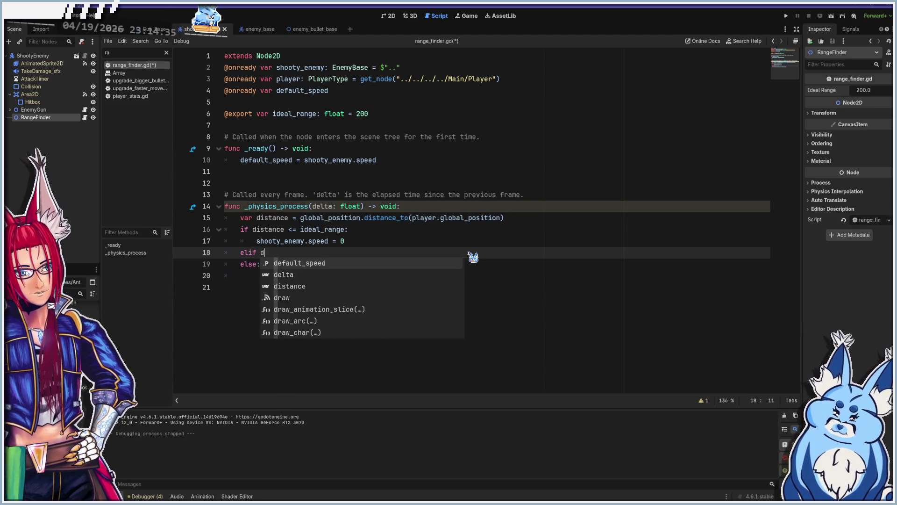
pyautogui.write('ce')
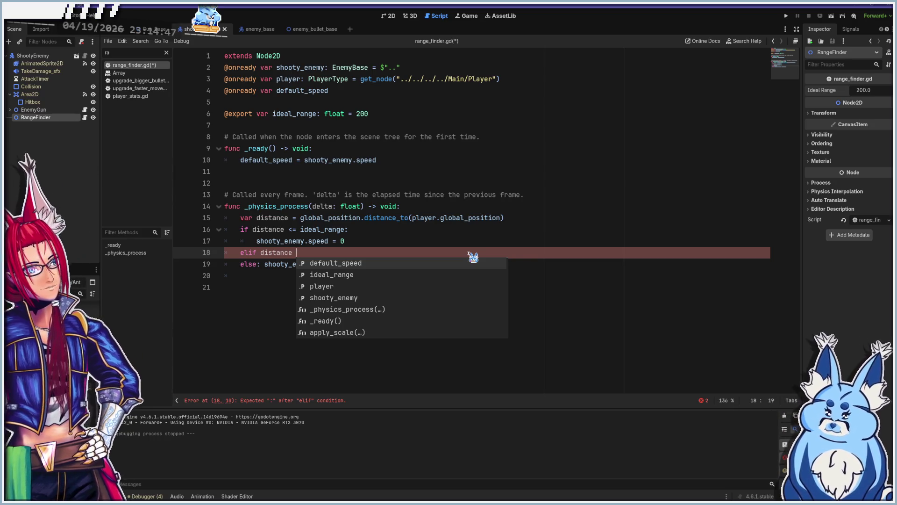
pyautogui.write('<=')
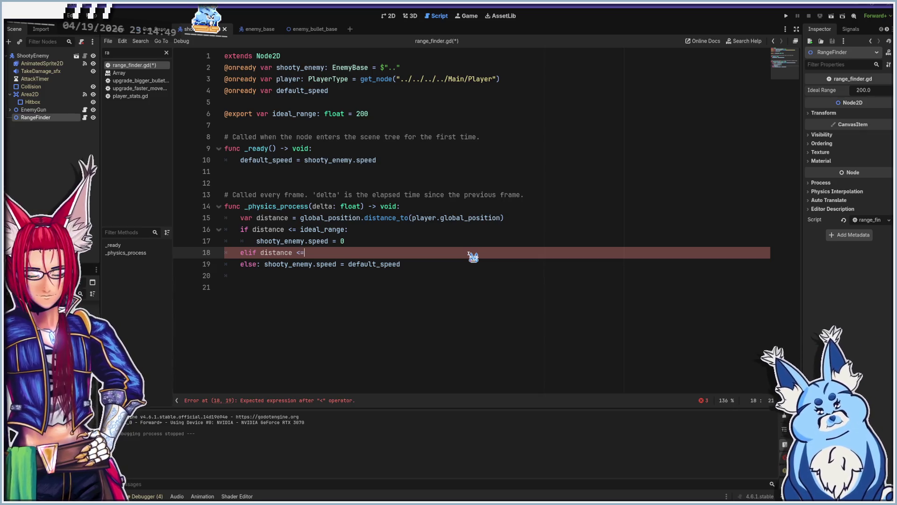
pyautogui.write(' ideal_range/2:')
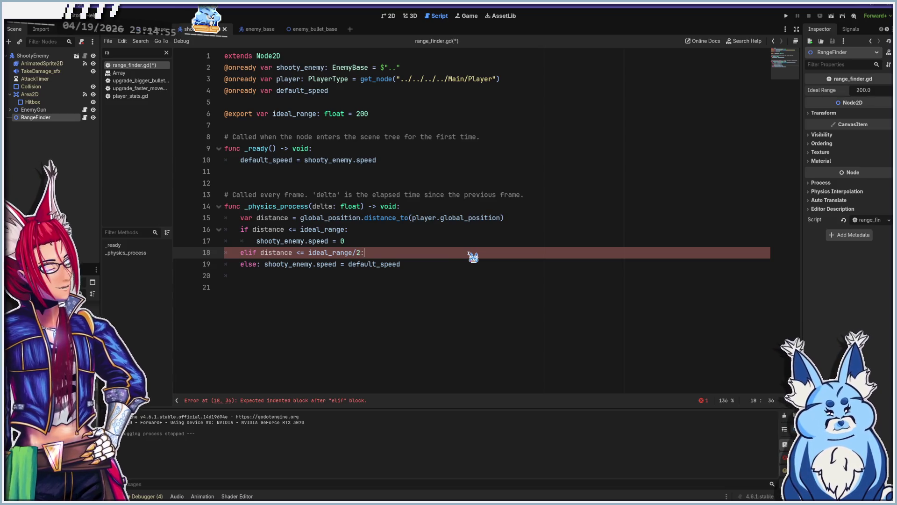
pyautogui.press('Return')
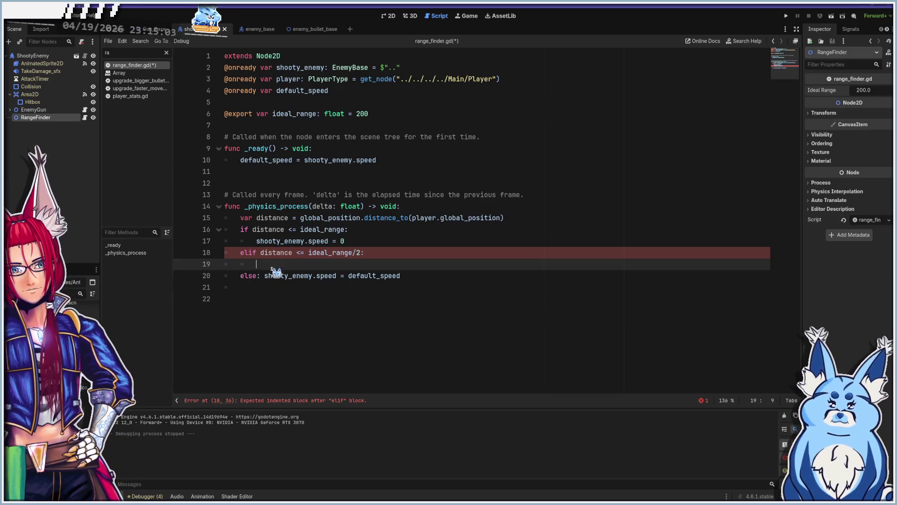
# Set speed to default_speed * -1 inside that branch, then run the game
pyautogui.moveTo(405, 277); pyautogui.dragTo(265, 278)
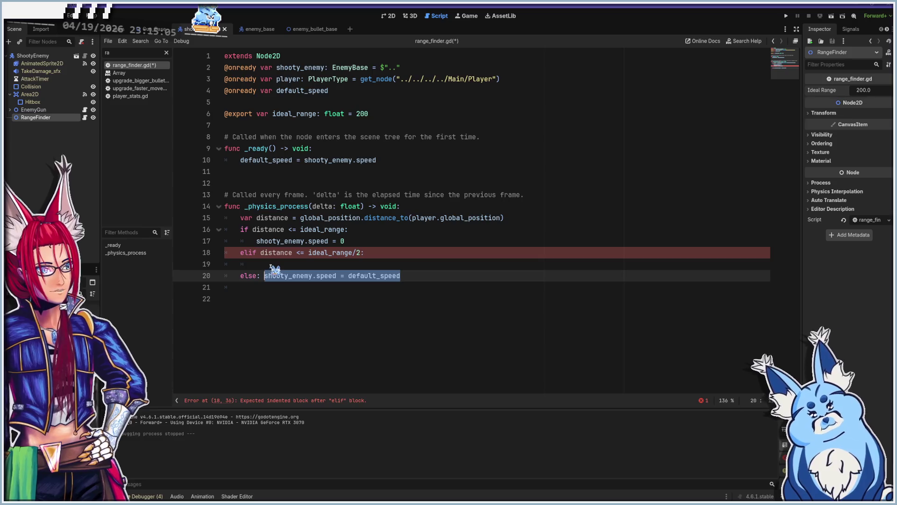
pyautogui.hotkey('ctrl', 'c')
pyautogui.click(275, 265)
pyautogui.hotkey('ctrl', 'v')
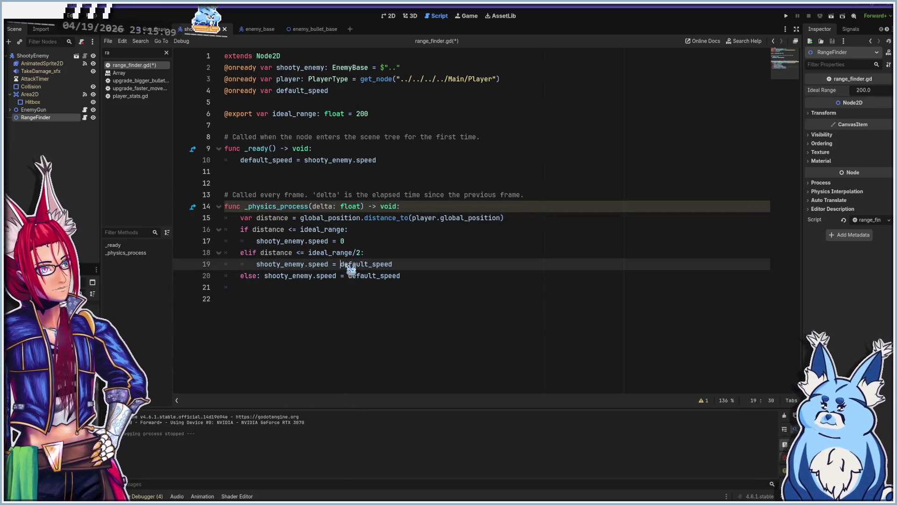
pyautogui.write('*')
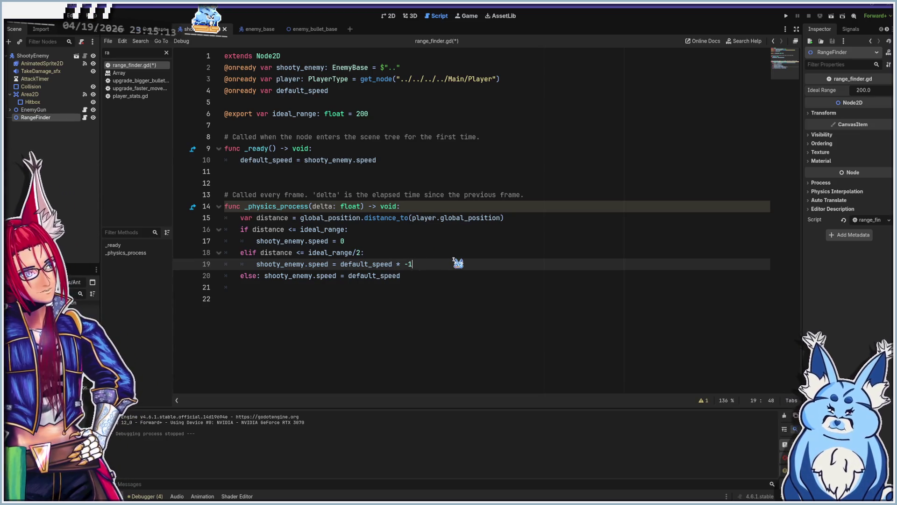
pyautogui.press('F5')
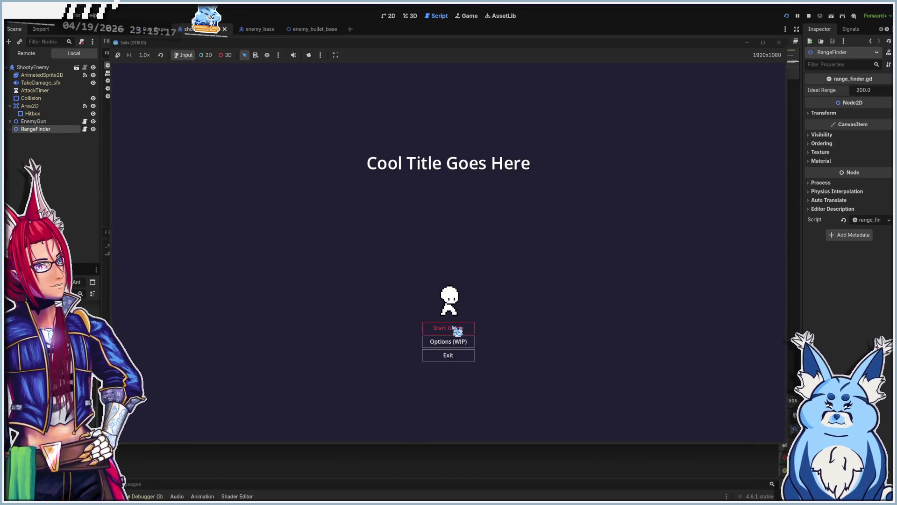
# Start a new game with Fireball and fire at a nearby skeleton
pyautogui.click(453, 324)
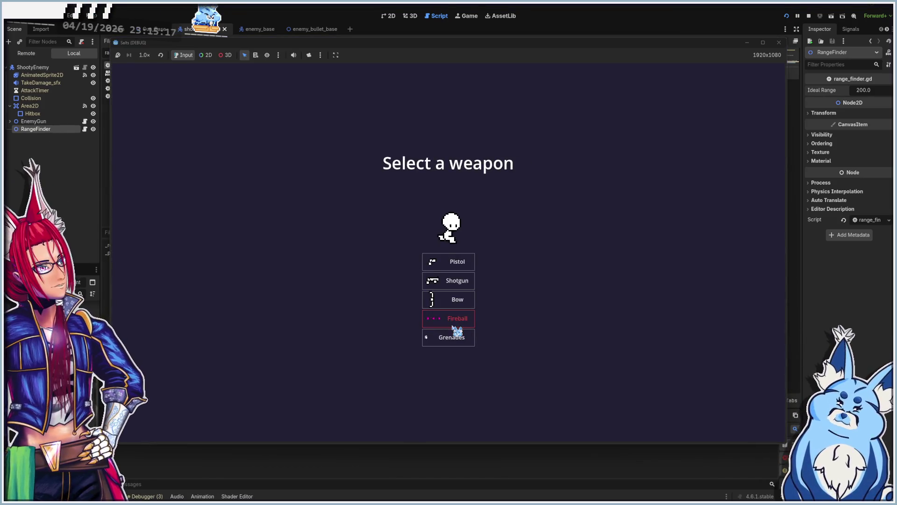
pyautogui.click(455, 321)
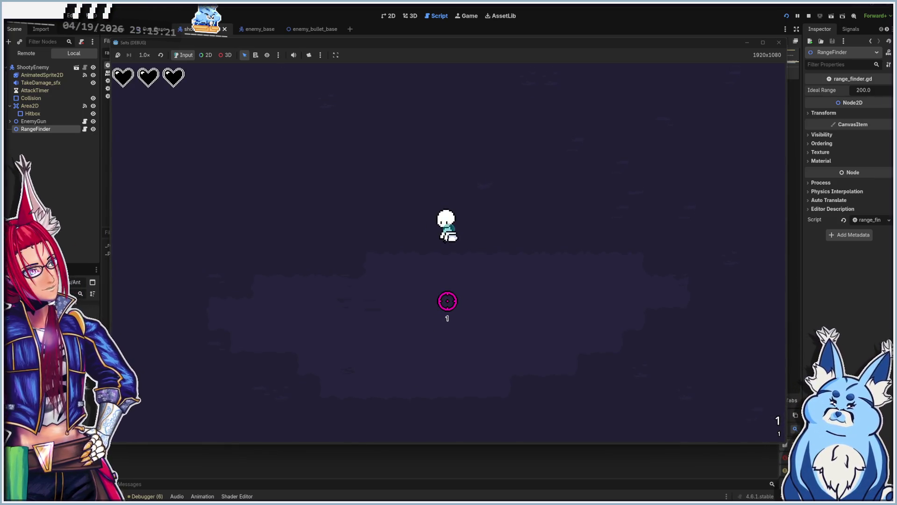
pyautogui.press('s')
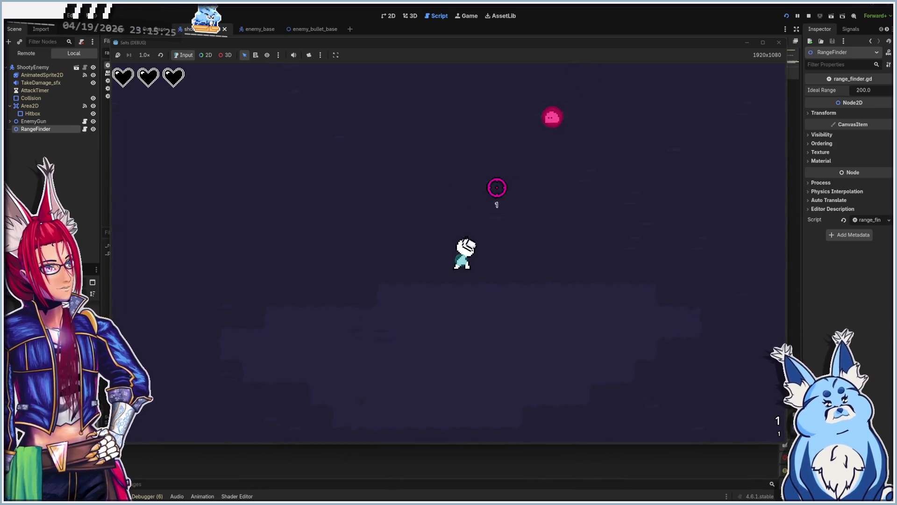
pyautogui.click(513, 173)
# Move the player close to the skeletons to test the backing-away behaviour, then stop the game
pyautogui.press('w')
pyautogui.press('a')
pyautogui.press('s')
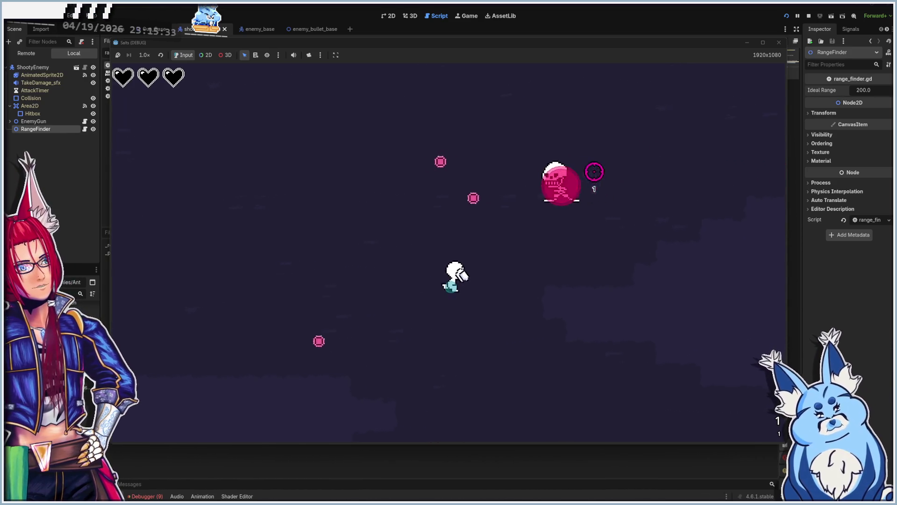
pyautogui.press('w')
pyautogui.press('a')
pyautogui.press('d')
pyautogui.press('w')
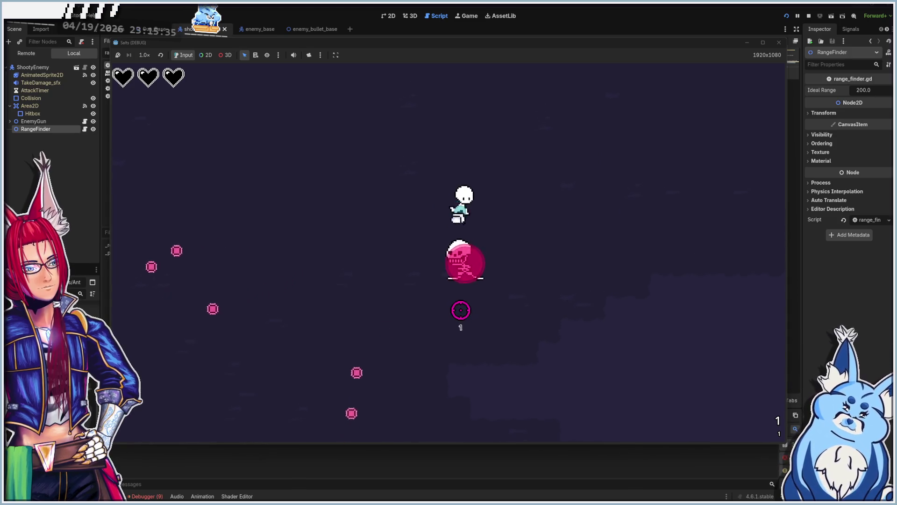
pyautogui.press('s')
pyautogui.press('s')
pyautogui.press('a')
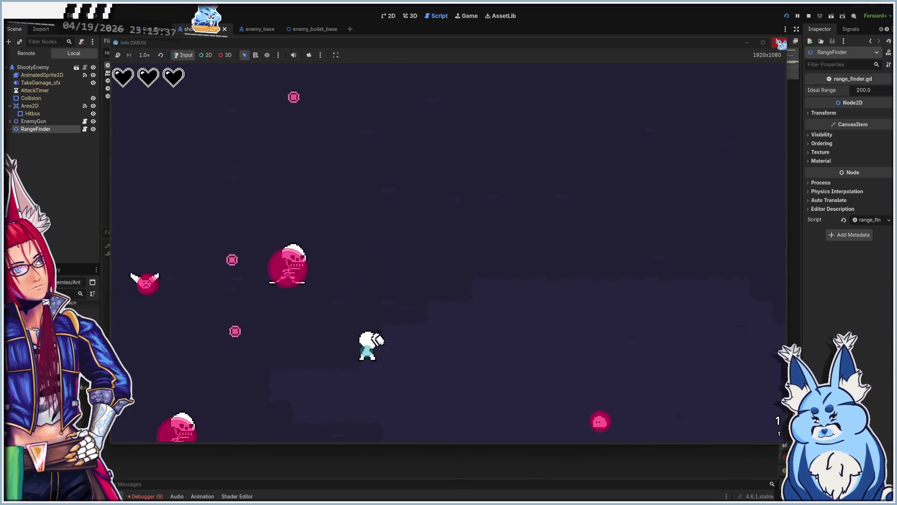
pyautogui.press('F8')
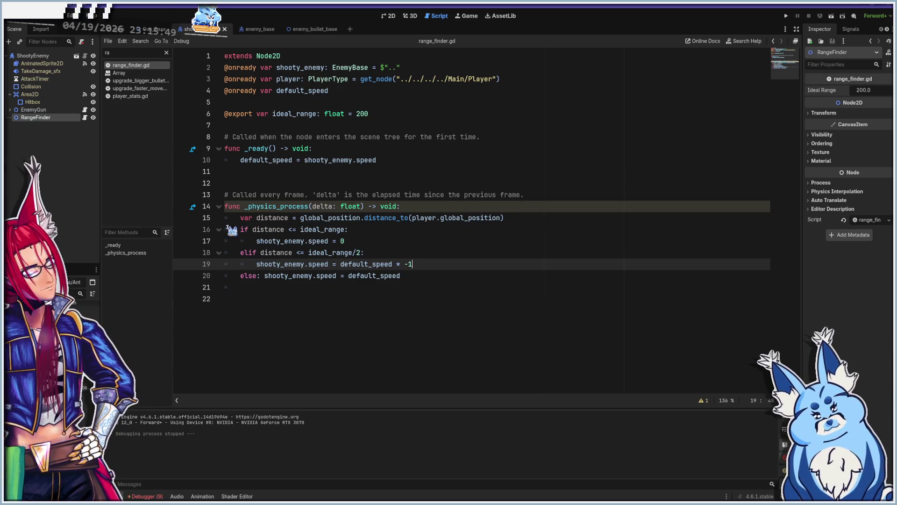
# Move the ideal_range/2 block above the ideal_range check, making it the 'if' and the other an 'elif'
pyautogui.keyDown('shift'); pyautogui.click(240, 253); pyautogui.keyUp('shift')
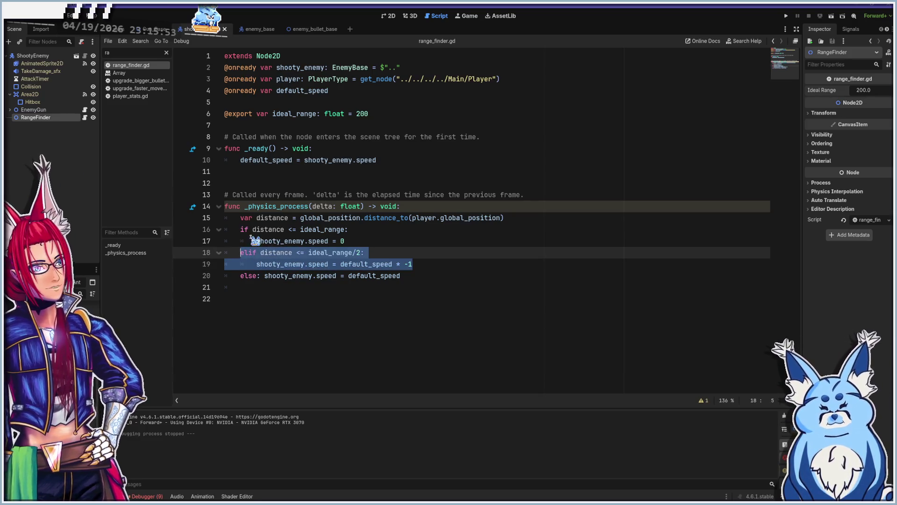
pyautogui.press('BackSpace')
pyautogui.click(527, 221)
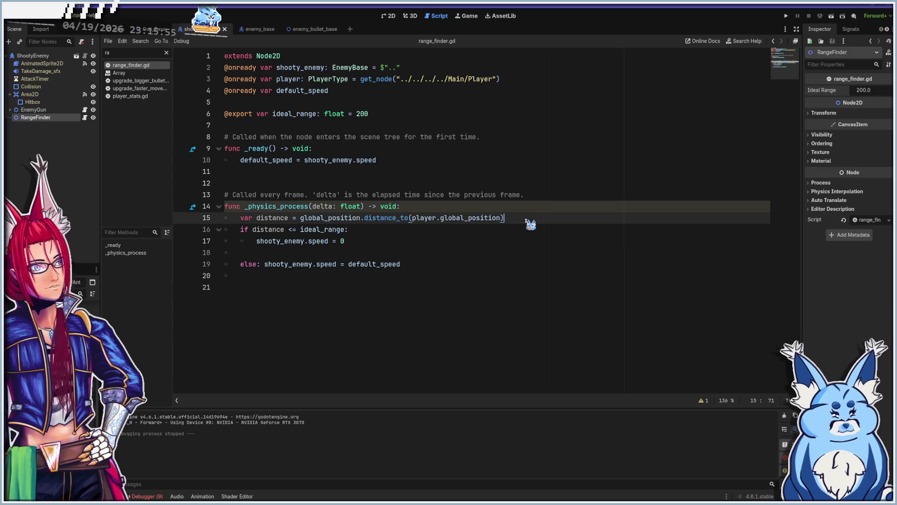
pyautogui.press('Return')
pyautogui.hotkey('ctrl', 'v')
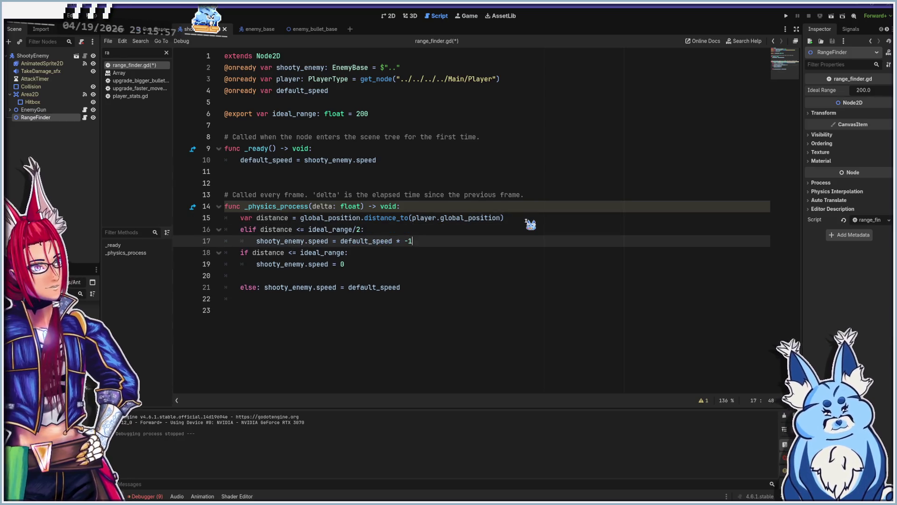
pyautogui.press('Up')
pyautogui.press('Home')
pyautogui.press('Delete')
pyautogui.press('Delete')
pyautogui.press('Down')
pyautogui.press('Down')
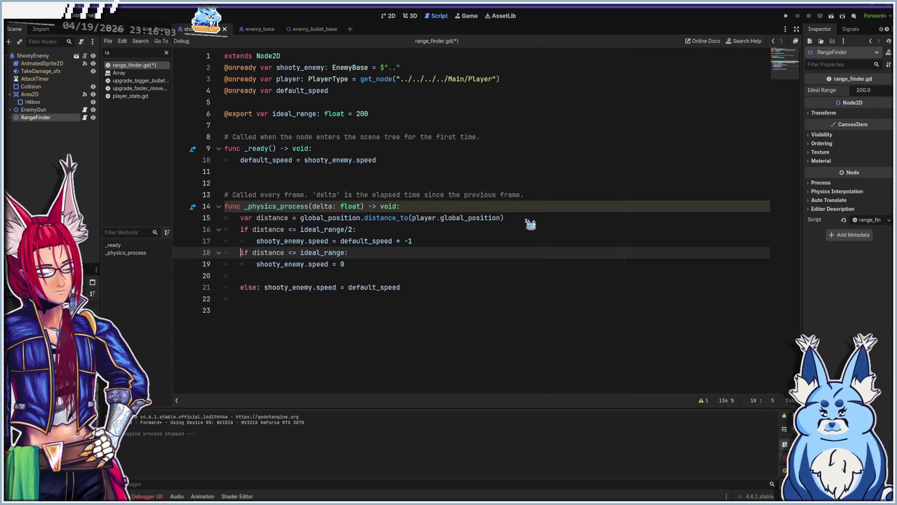
pyautogui.write('el')
pyautogui.click(544, 236)
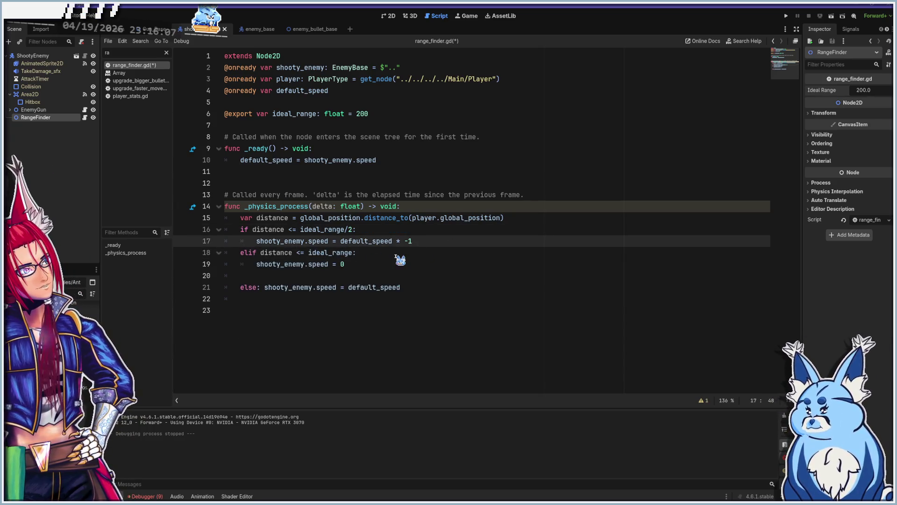
# Remove the blank line before the else, save the script and run the game
pyautogui.click(351, 279)
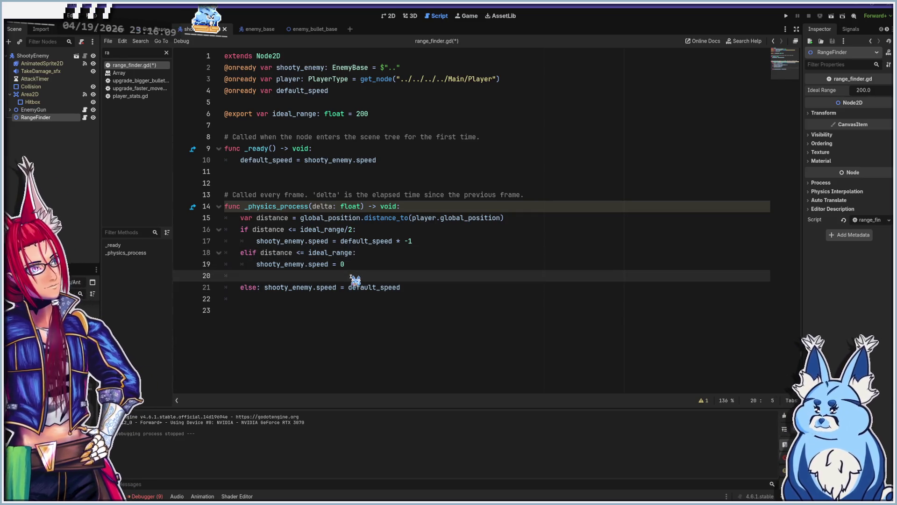
pyautogui.press('BackSpace')
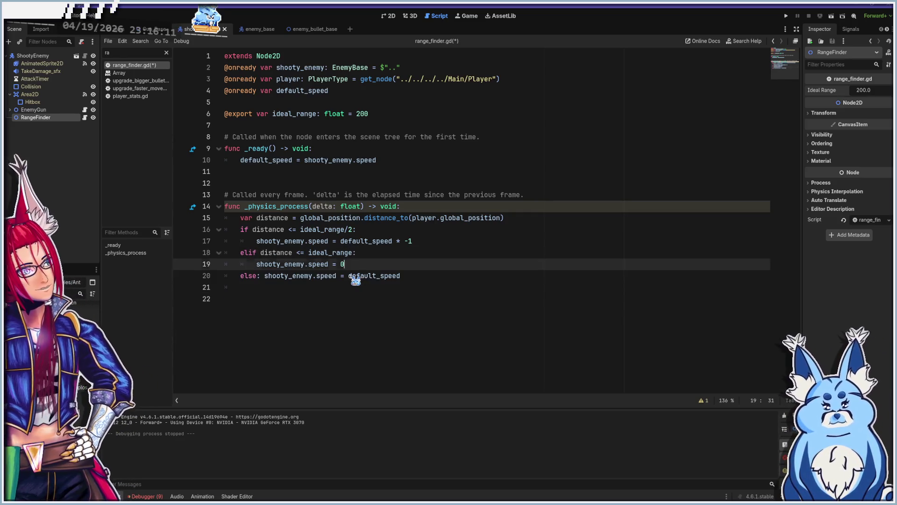
pyautogui.hotkey('ctrl', 's')
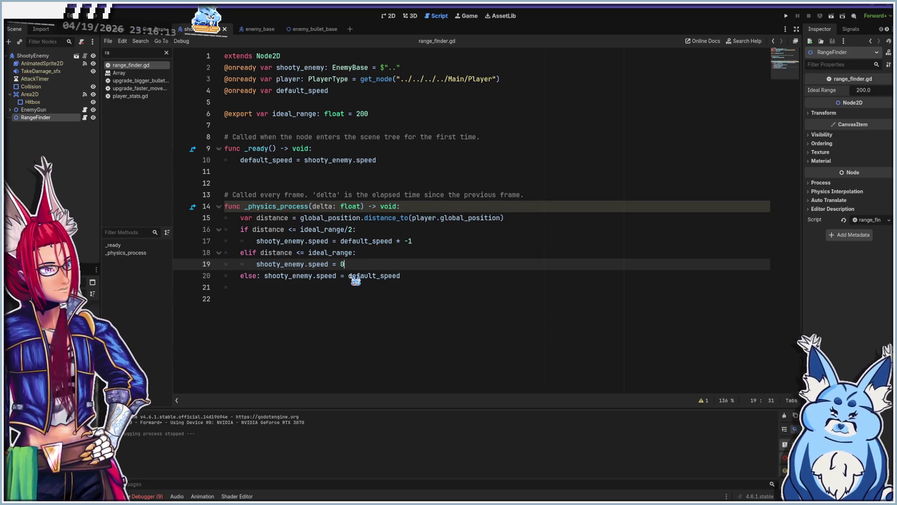
pyautogui.press('F5')
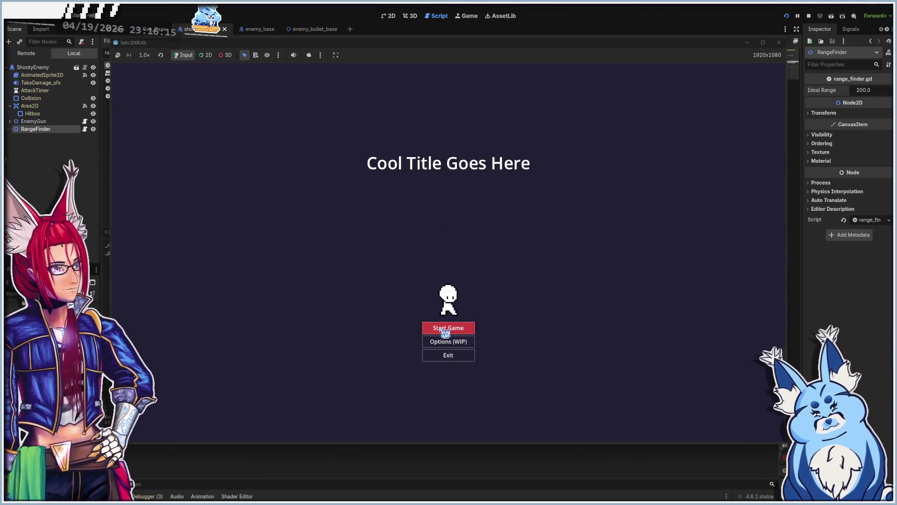
# Start a new game with Grenades and throw grenades at the first approaching skeletons
pyautogui.click(445, 331)
pyautogui.click(452, 339)
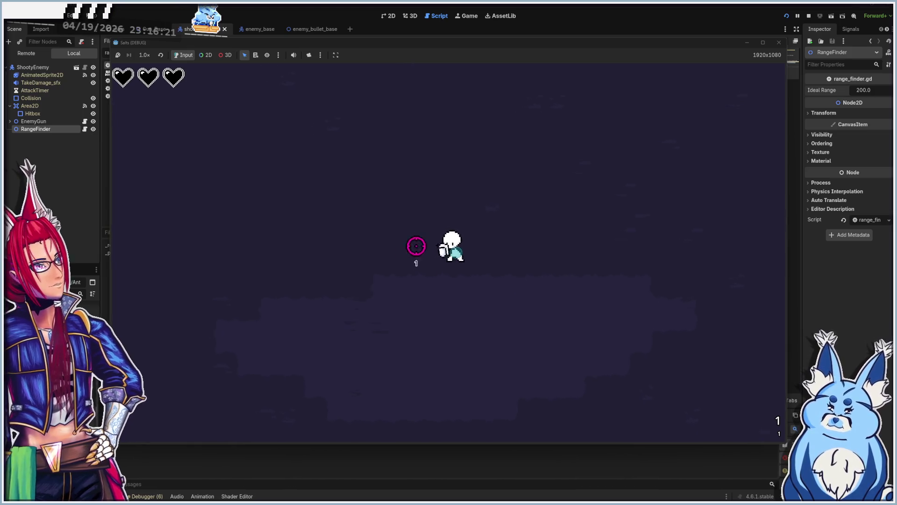
pyautogui.click(435, 201)
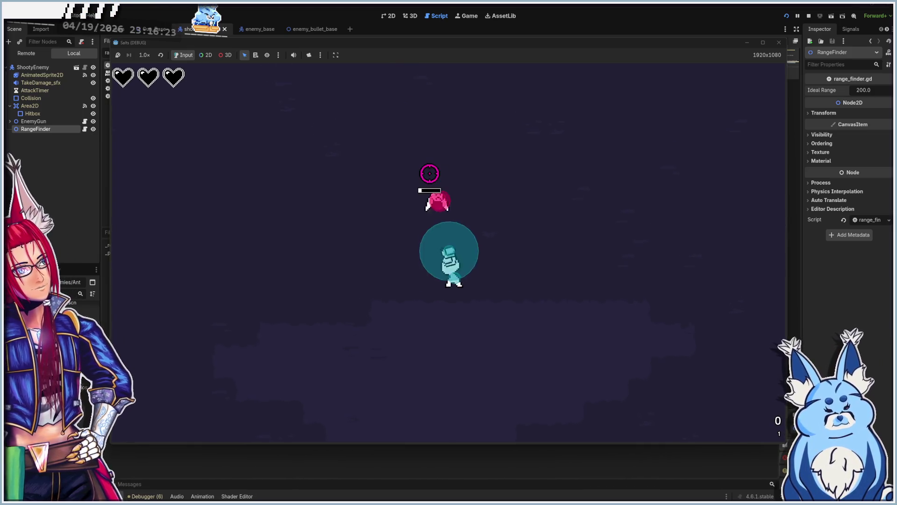
pyautogui.press('w')
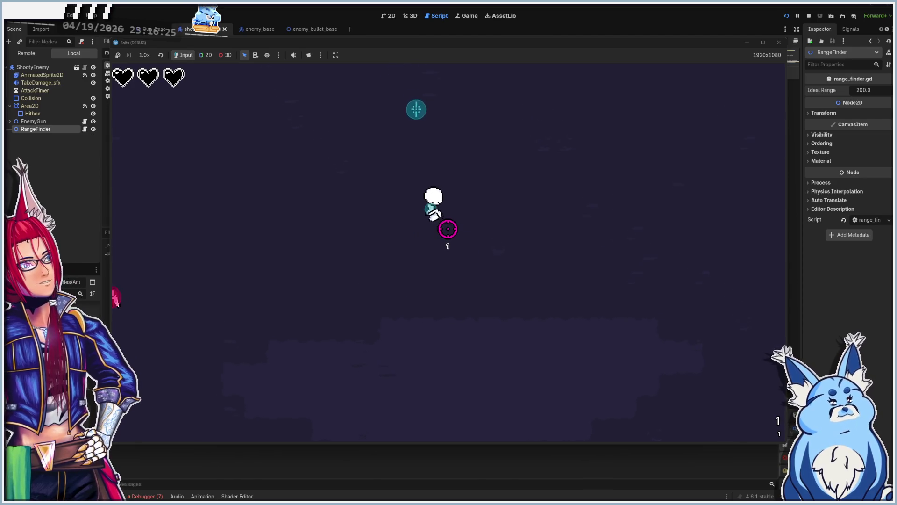
pyautogui.click(439, 128)
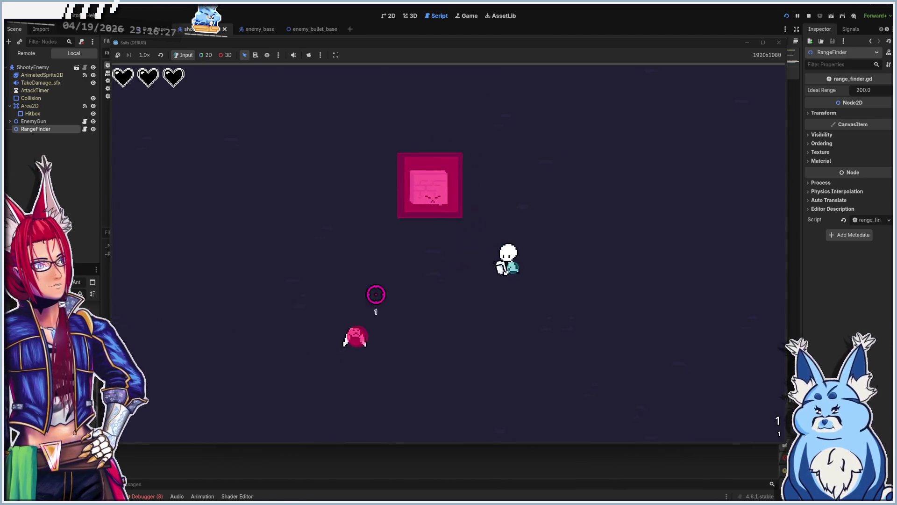
pyautogui.click(376, 206)
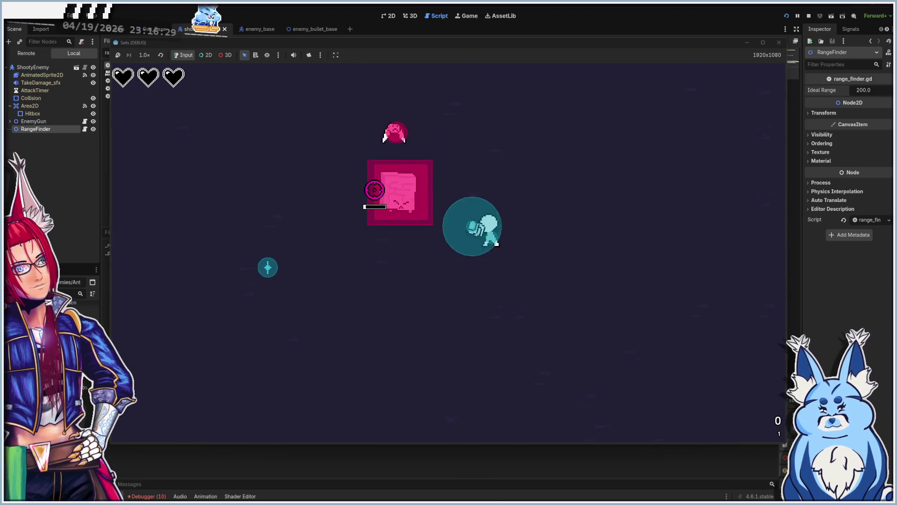
pyautogui.click(365, 200)
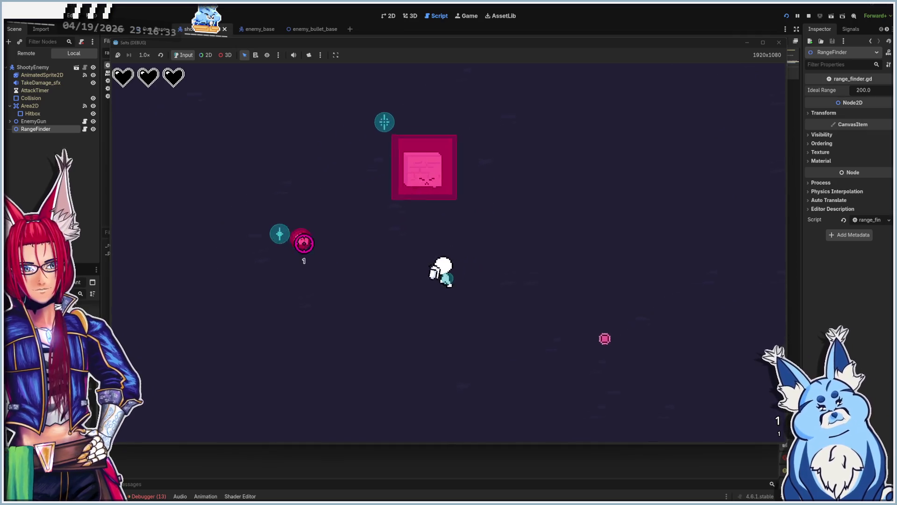
pyautogui.click(327, 228)
# Circle the arena, grenading skeleton swarms while checking whether they keep their distance
pyautogui.press('d')
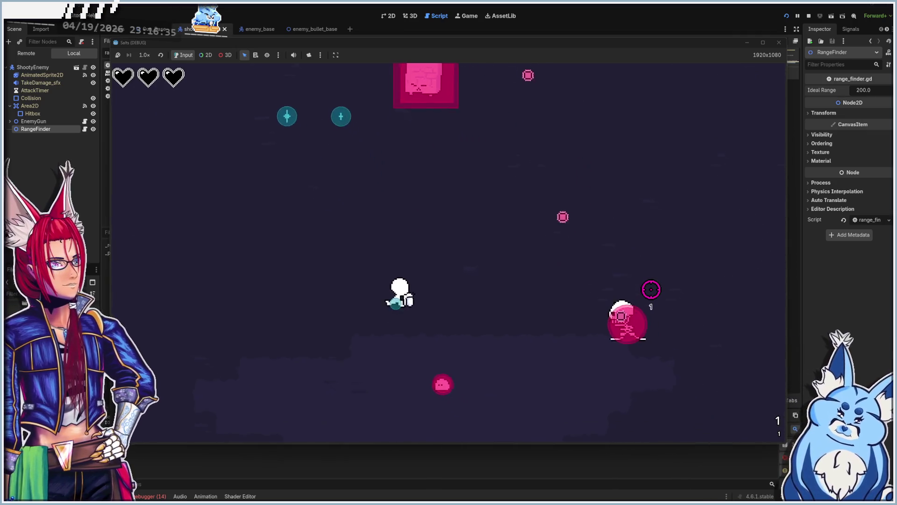
pyautogui.press('s')
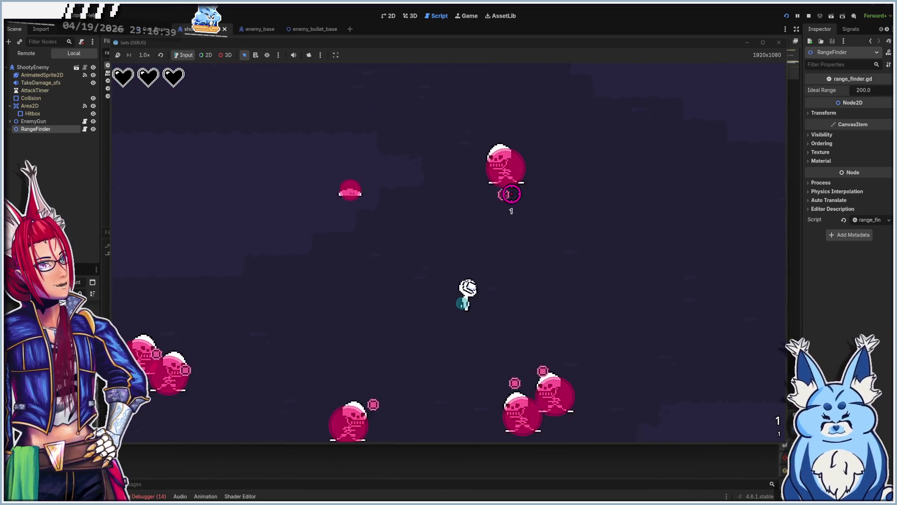
pyautogui.click(504, 220)
pyautogui.click(469, 335)
pyautogui.click(370, 326)
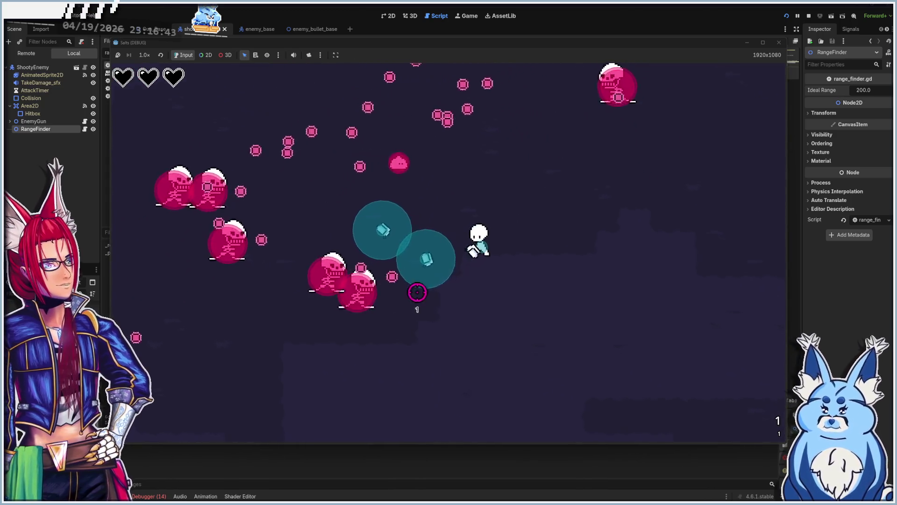
pyautogui.click(344, 263)
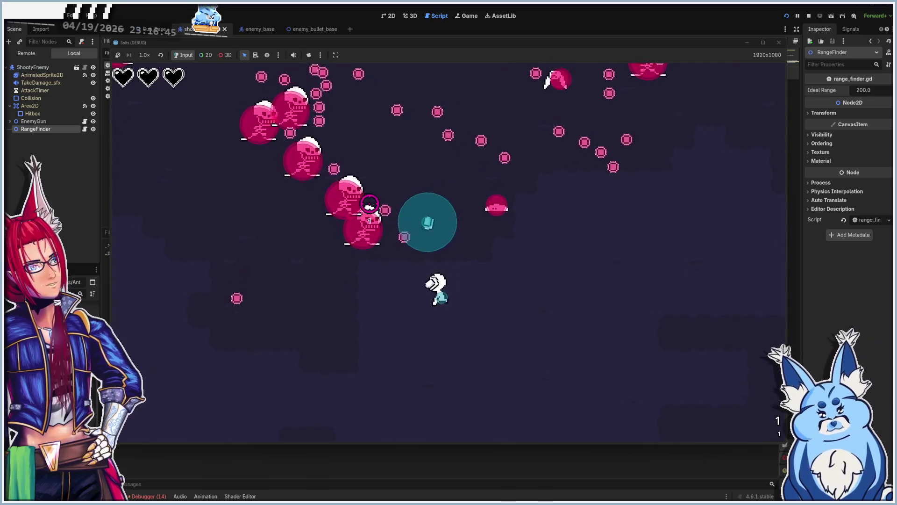
pyautogui.click(421, 168)
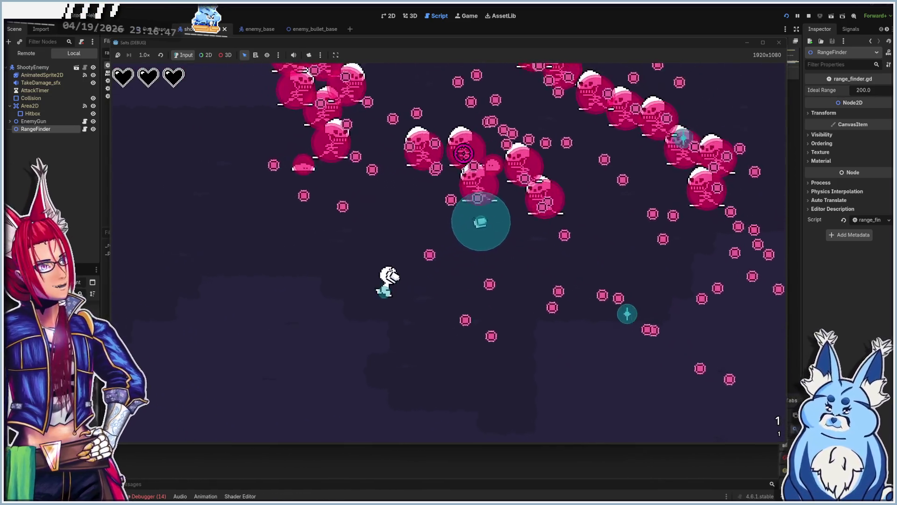
pyautogui.click(491, 234)
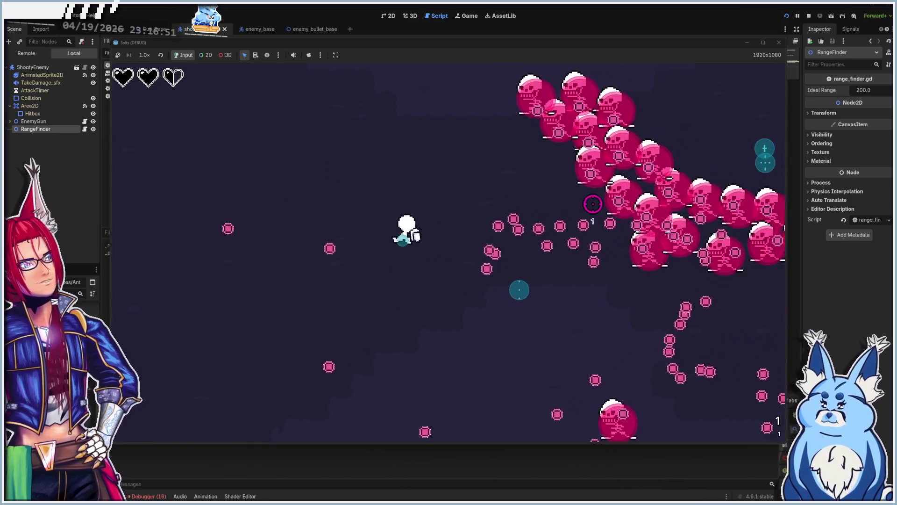
pyautogui.click(558, 222)
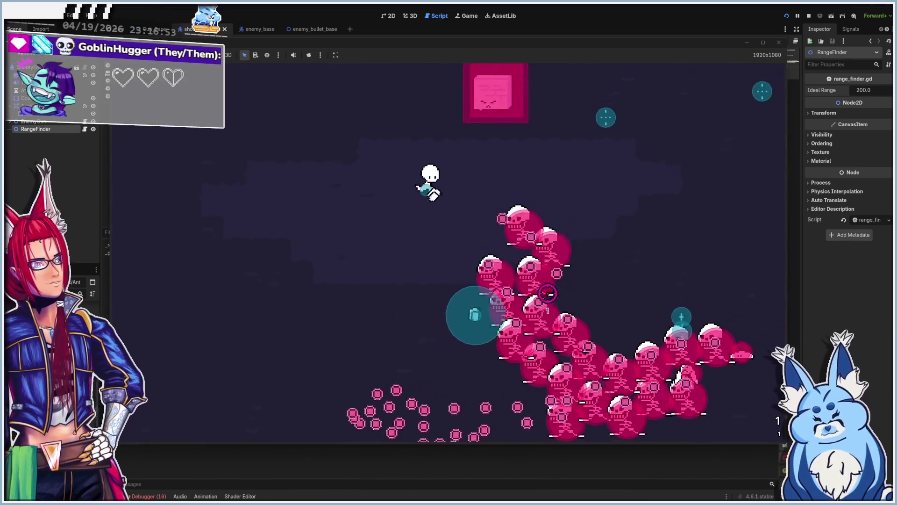
pyautogui.click(523, 295)
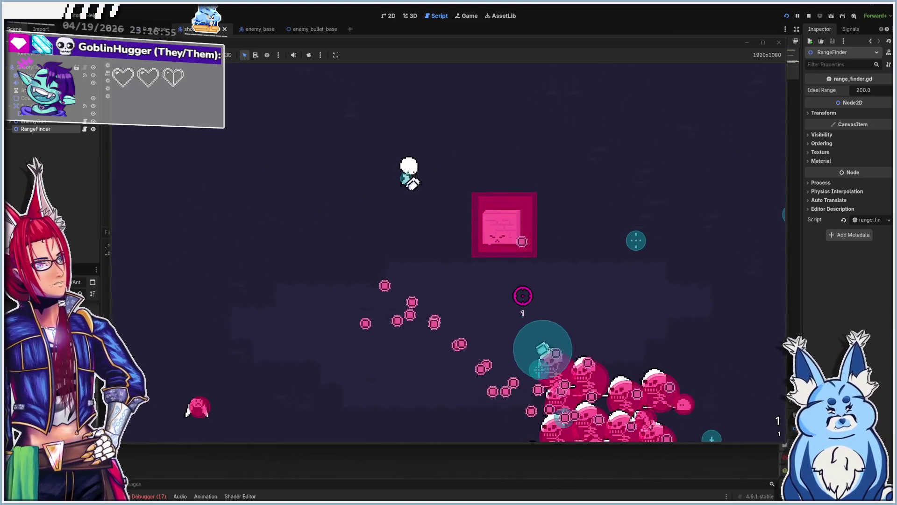
pyautogui.click(499, 290)
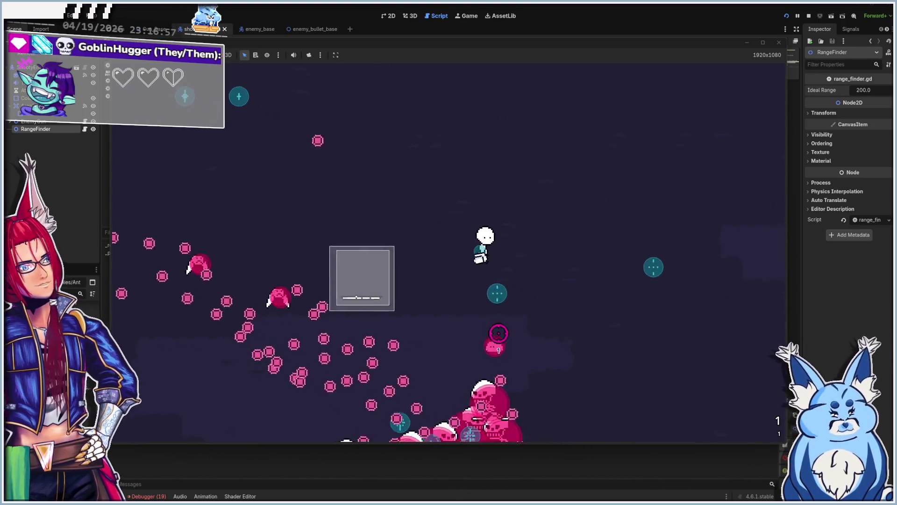
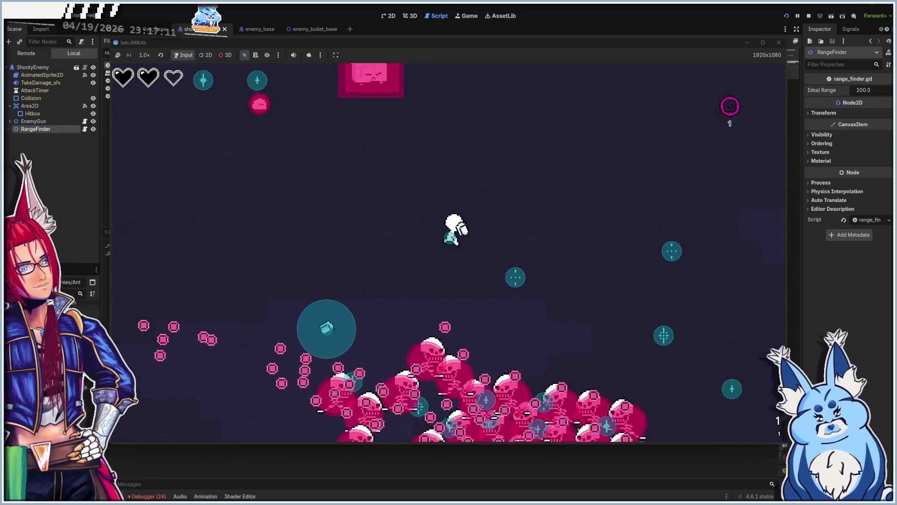
# Stop the game, change range_finder.gd line 17 to default_speed * -0.5, save, and rerun
pyautogui.press('F8')
pyautogui.click(424, 277)
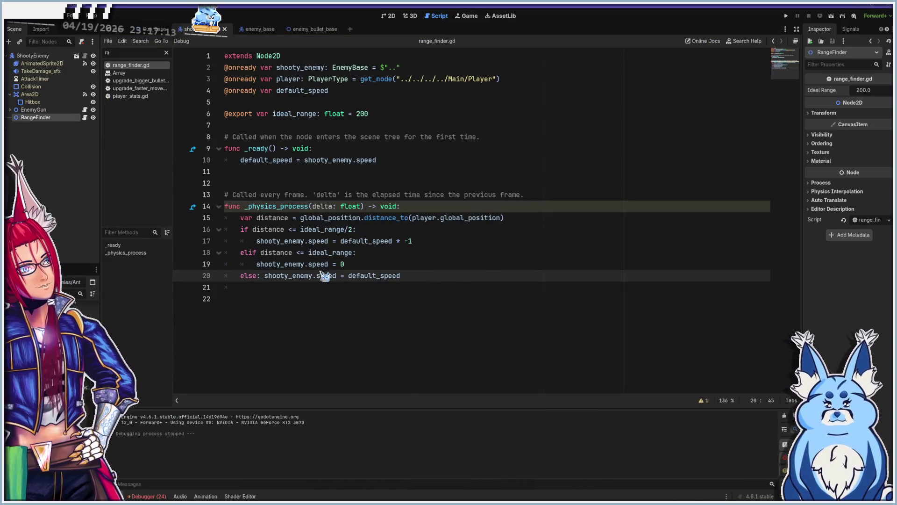
pyautogui.click(436, 241)
pyautogui.write('0.5')
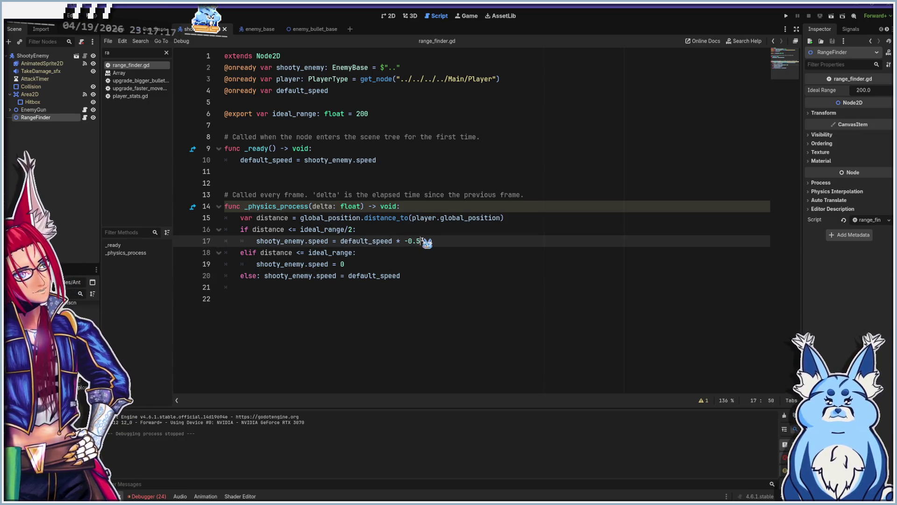
pyautogui.hotkey('ctrl', 's')
pyautogui.press('F5')
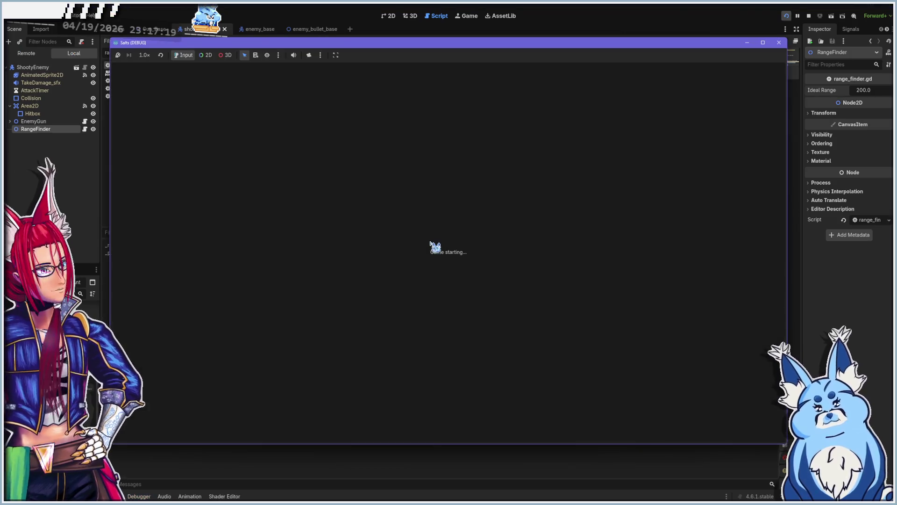
# Start the game with the Grenades weapon and throw two grenades at approaching enemies
pyautogui.click(448, 330)
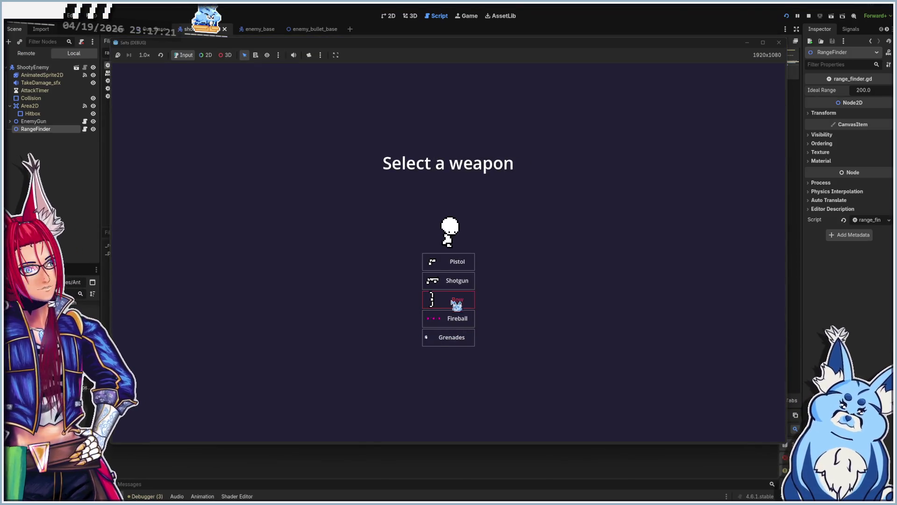
pyautogui.click(452, 339)
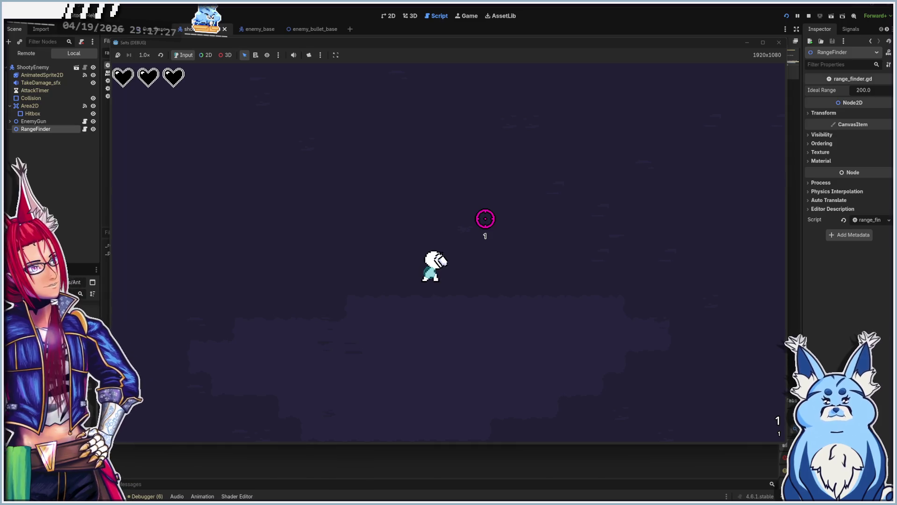
pyautogui.click(485, 218)
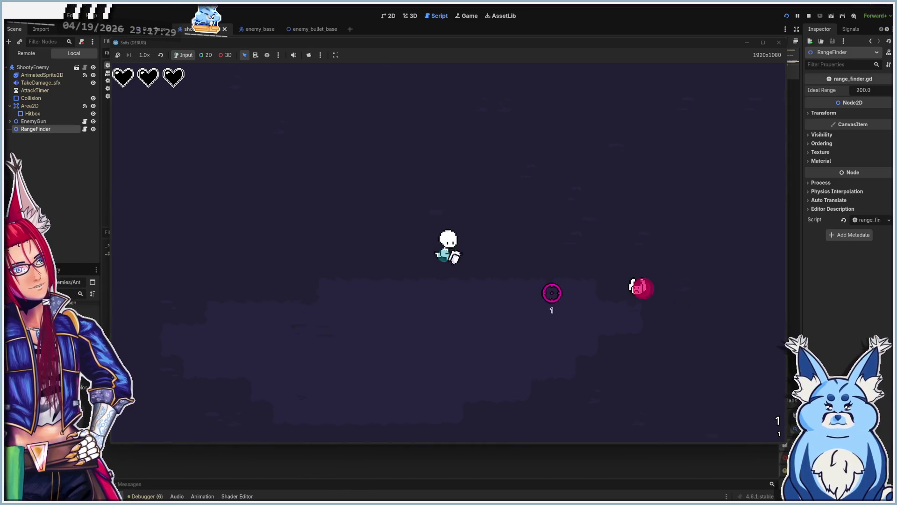
pyautogui.click(565, 275)
# Move the player around the level with WASD, dodging the growing swarm of shooting enemies
pyautogui.press('s')
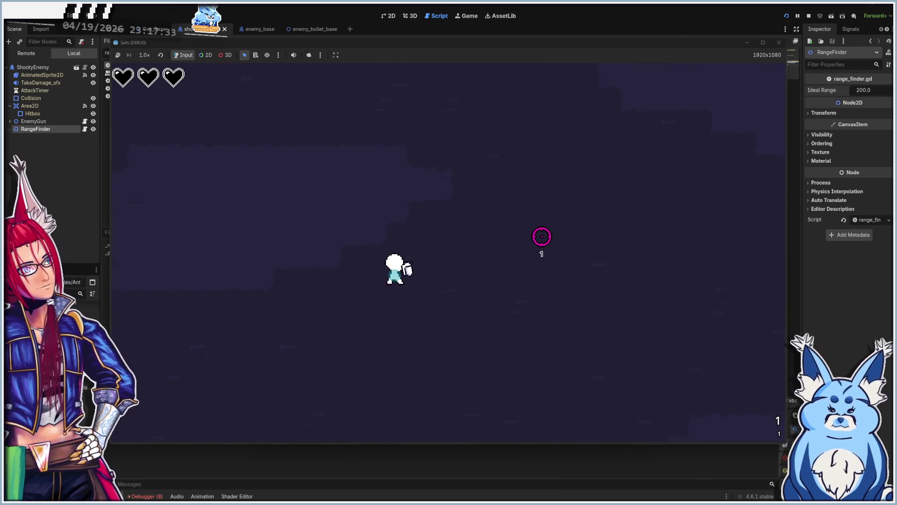
pyautogui.press('w')
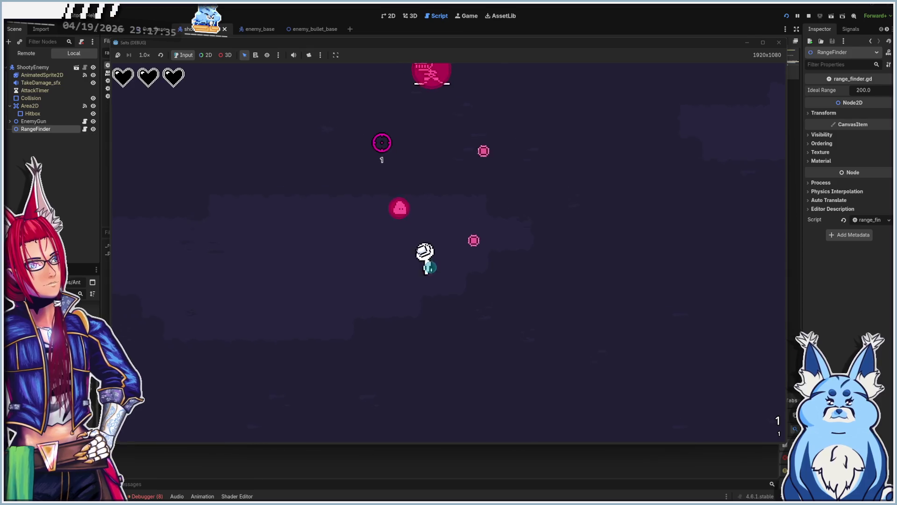
pyautogui.press('w')
pyautogui.press('d')
pyautogui.press('s')
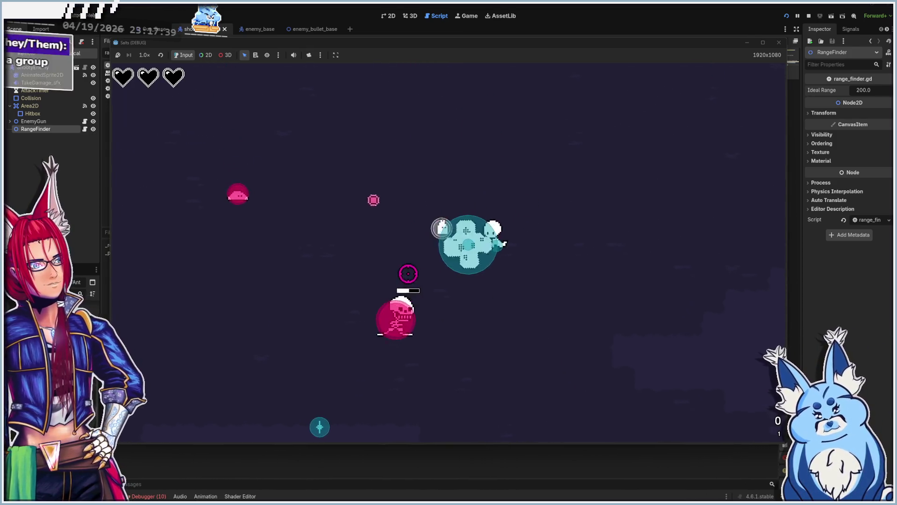
pyautogui.press('a')
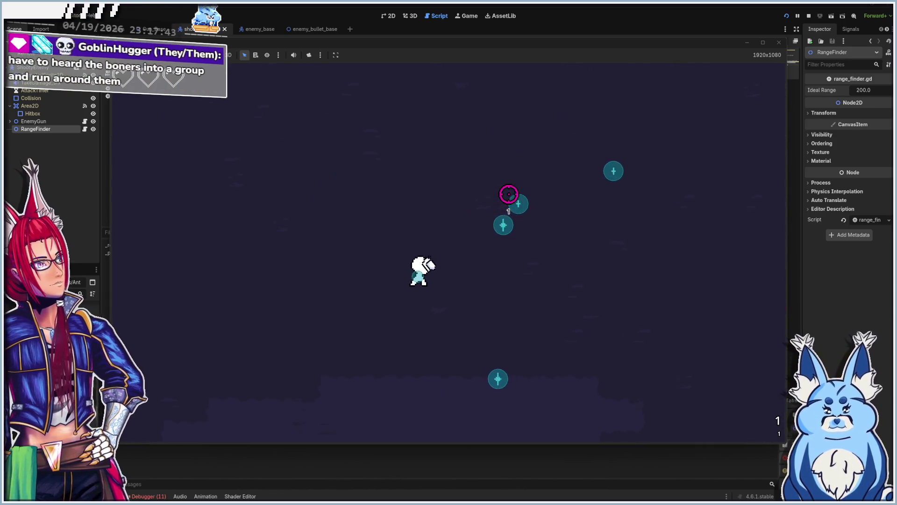
pyautogui.press('w')
pyautogui.press('d')
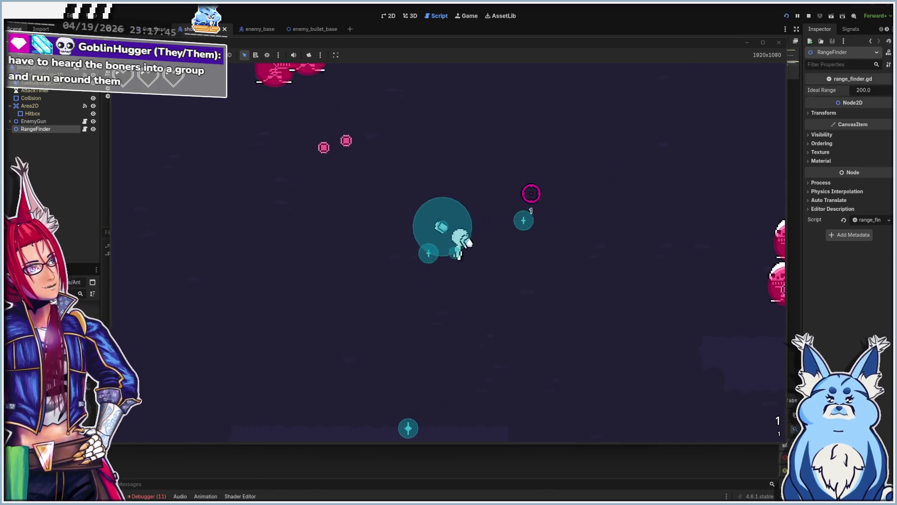
pyautogui.press('d')
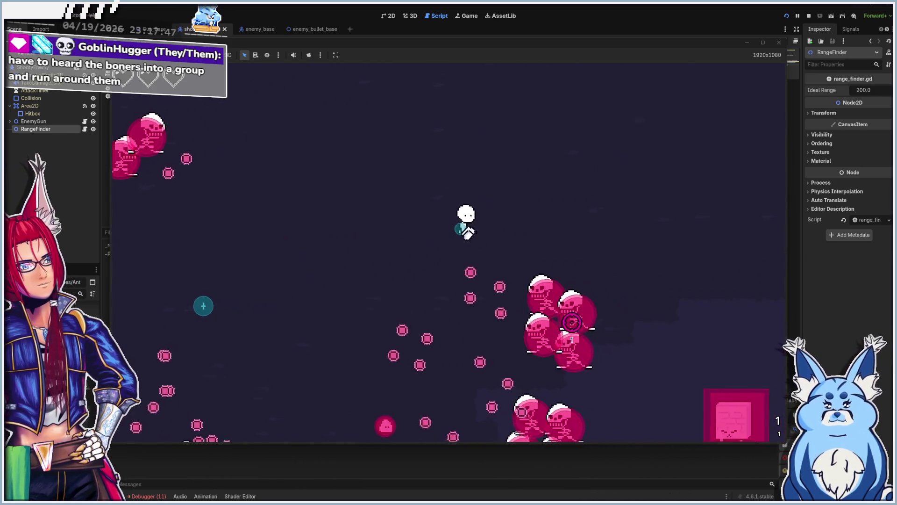
pyautogui.press('d')
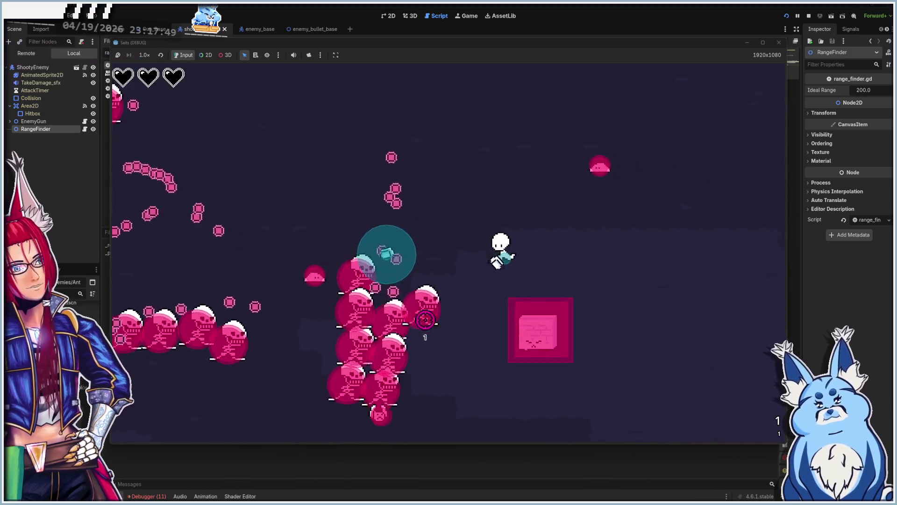
pyautogui.press('s')
pyautogui.press('a')
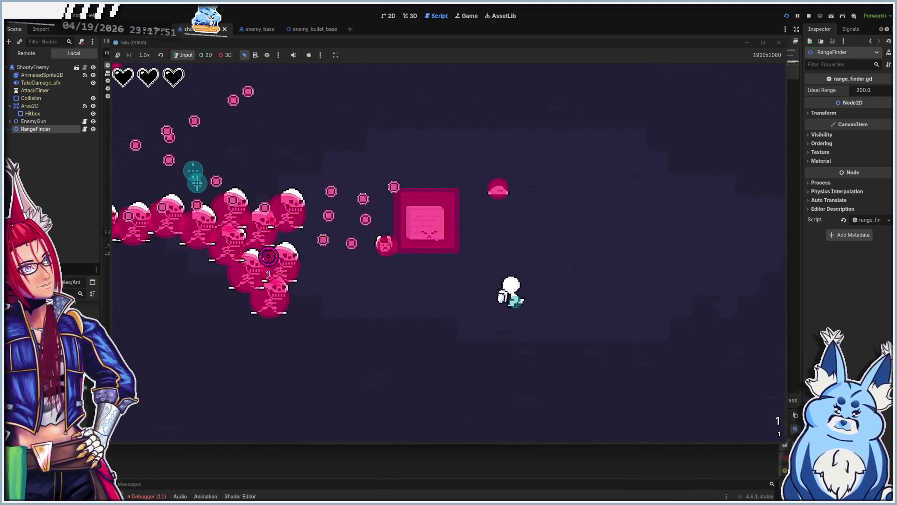
pyautogui.press('s')
pyautogui.press('a')
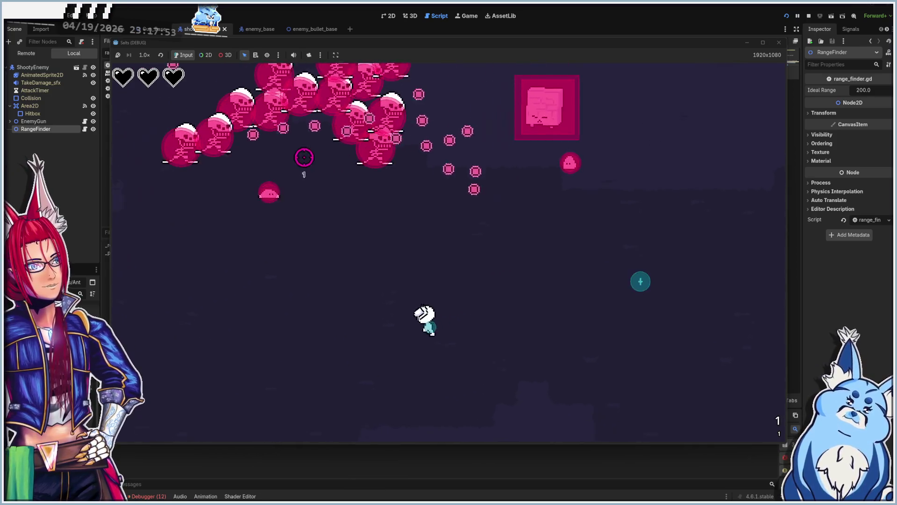
pyautogui.press('w')
pyautogui.press('a')
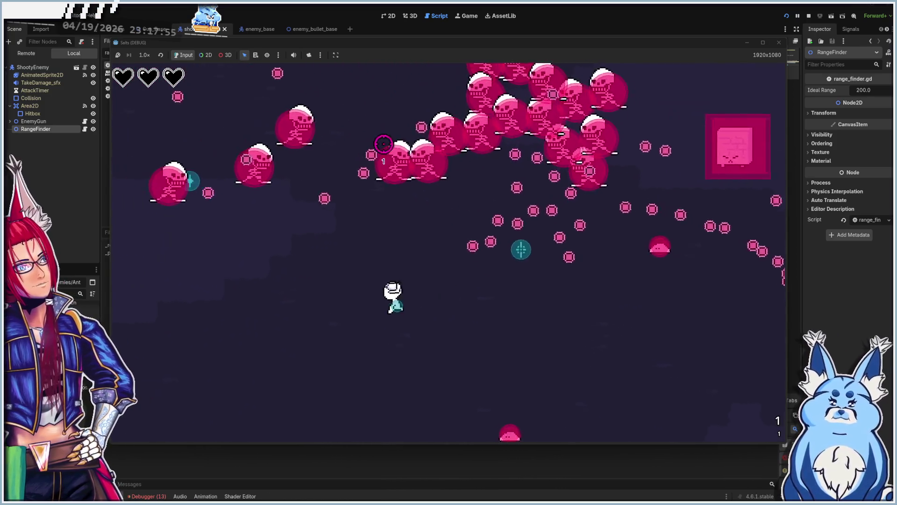
pyautogui.press('w')
pyautogui.press('a')
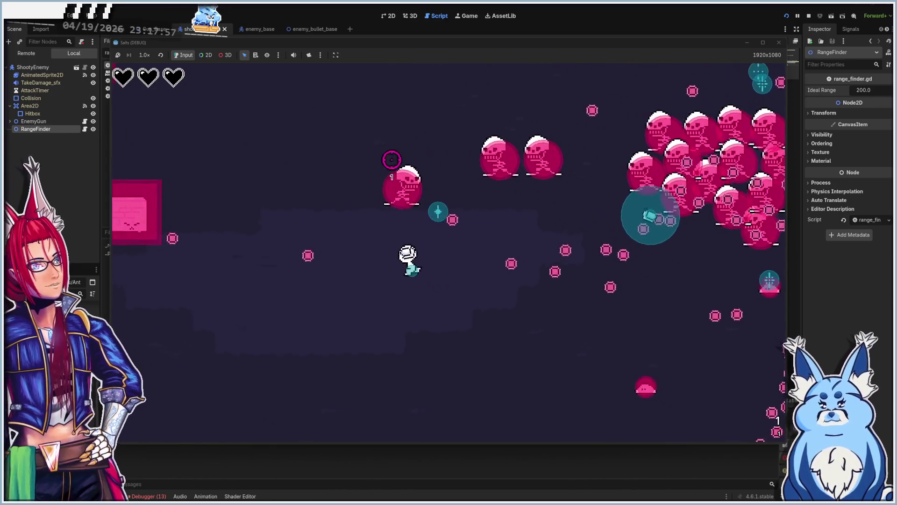
pyautogui.press('d')
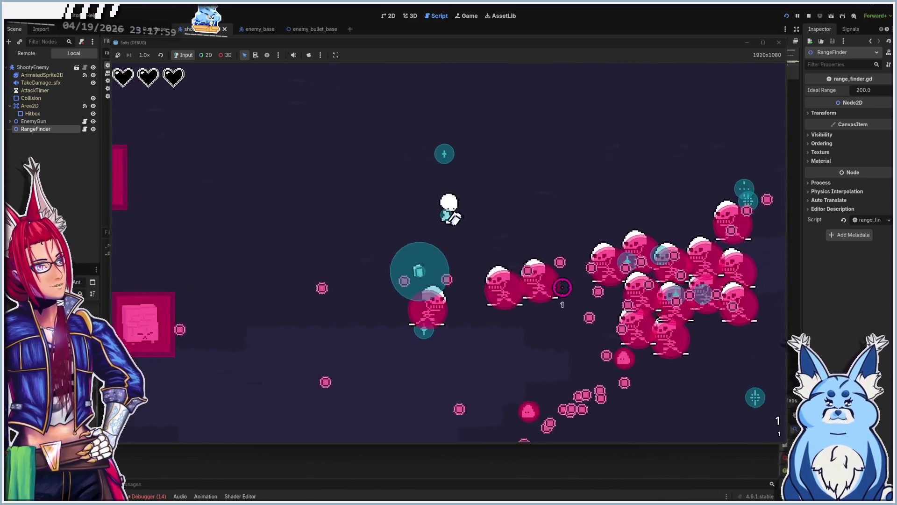
pyautogui.press('d')
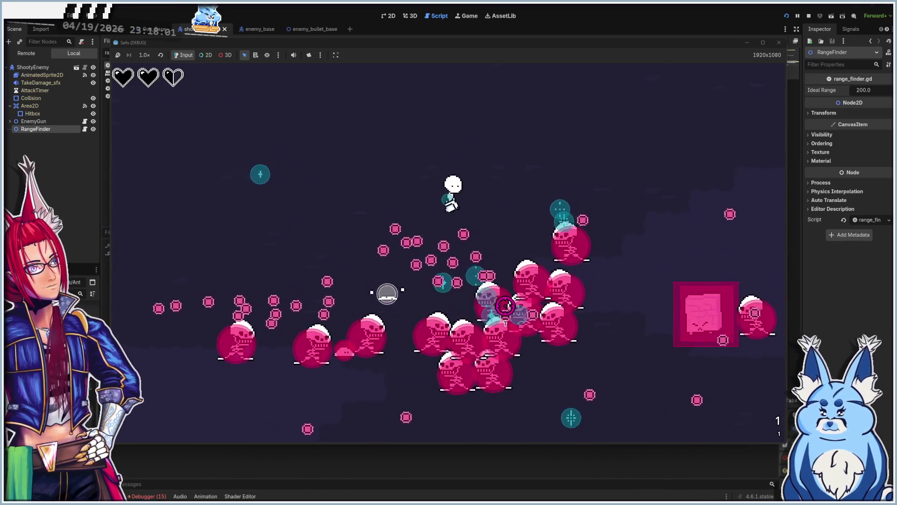
pyautogui.press('d')
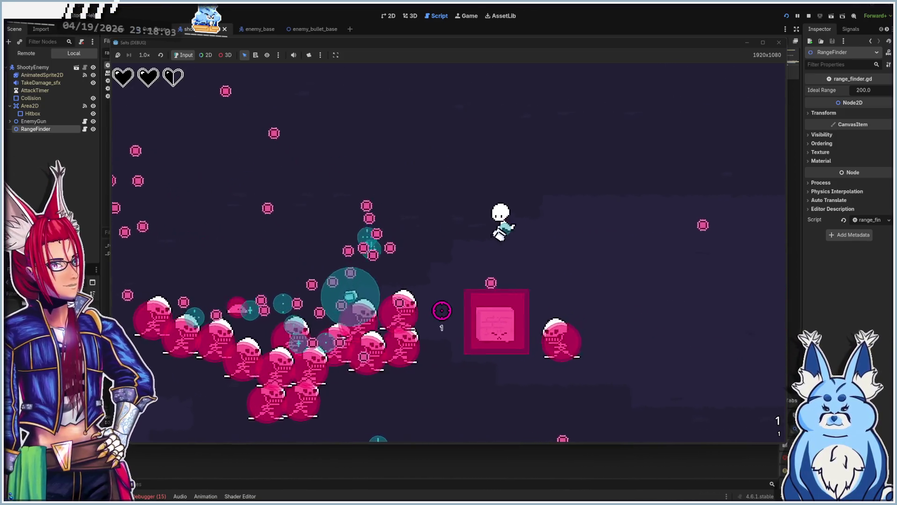
pyautogui.press('s')
pyautogui.press('s')
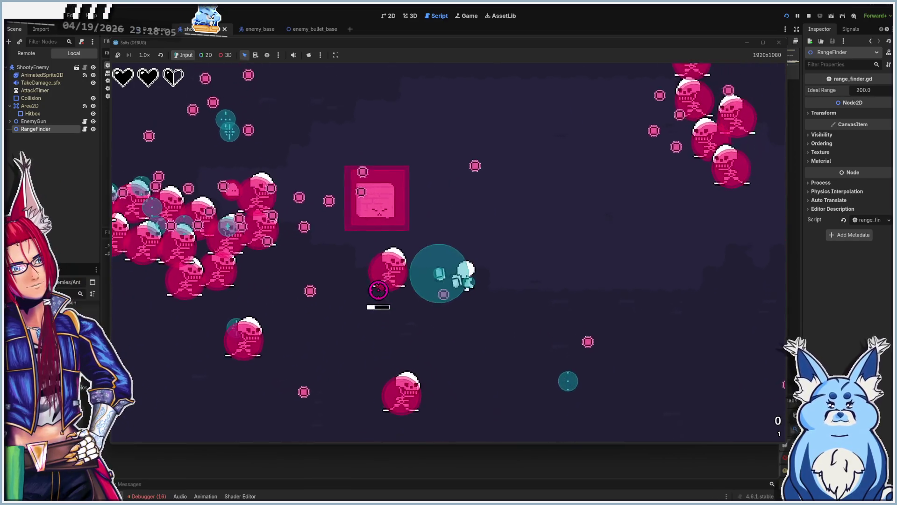
pyautogui.press('a')
pyautogui.press('s')
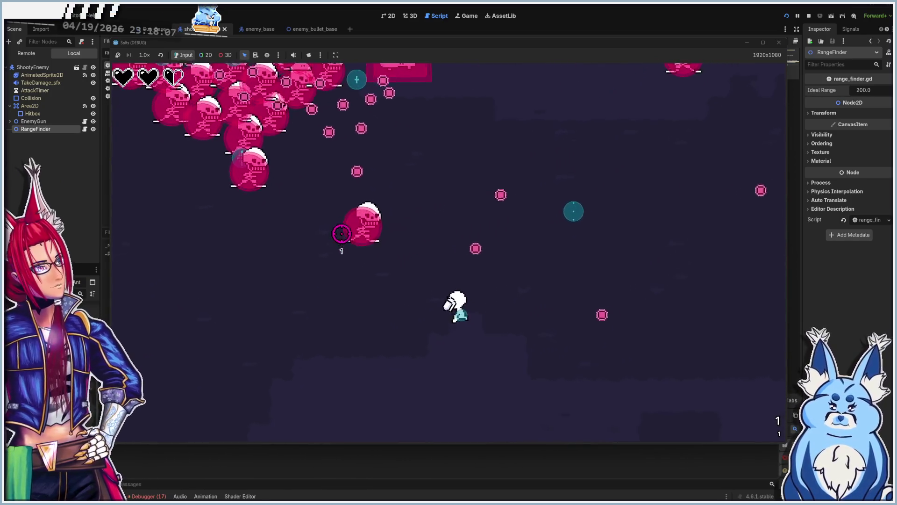
pyautogui.press('a')
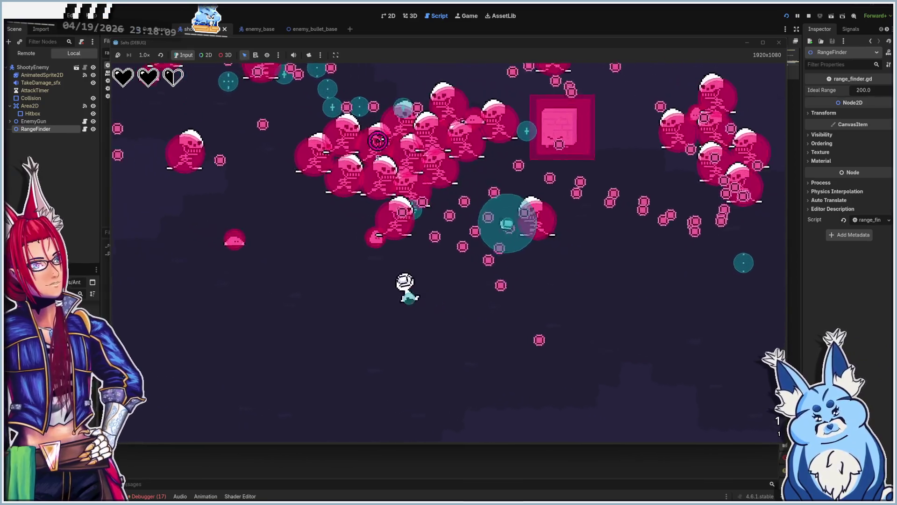
pyautogui.press('a')
pyautogui.press('s')
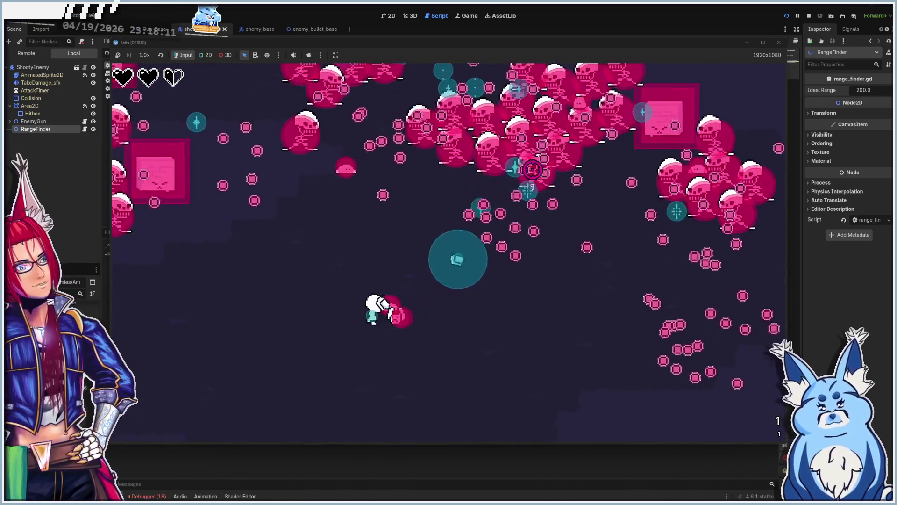
pyautogui.press('a')
pyautogui.press('s')
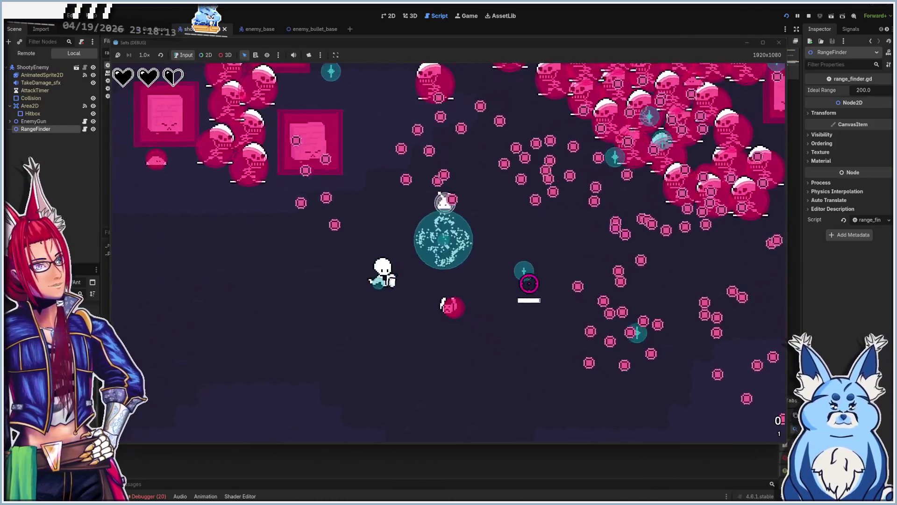
pyautogui.press('a')
pyautogui.press('w')
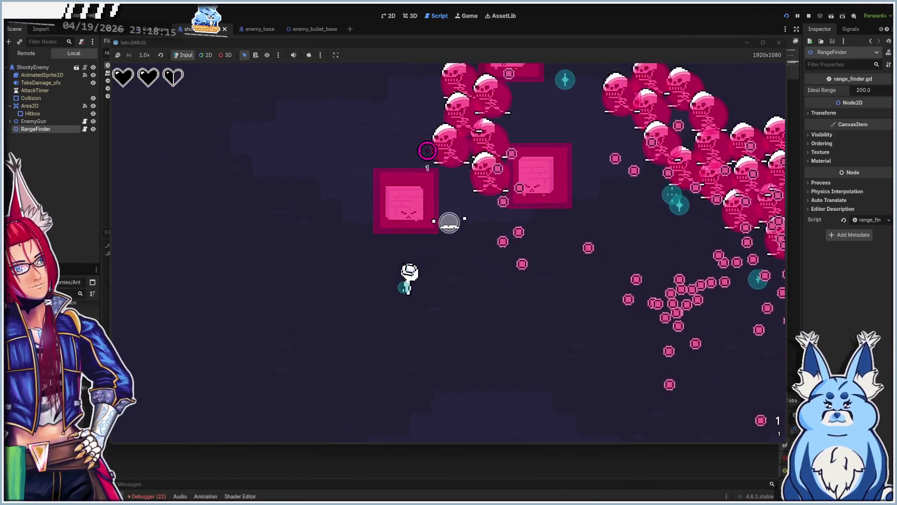
pyautogui.press('d')
pyautogui.press('w')
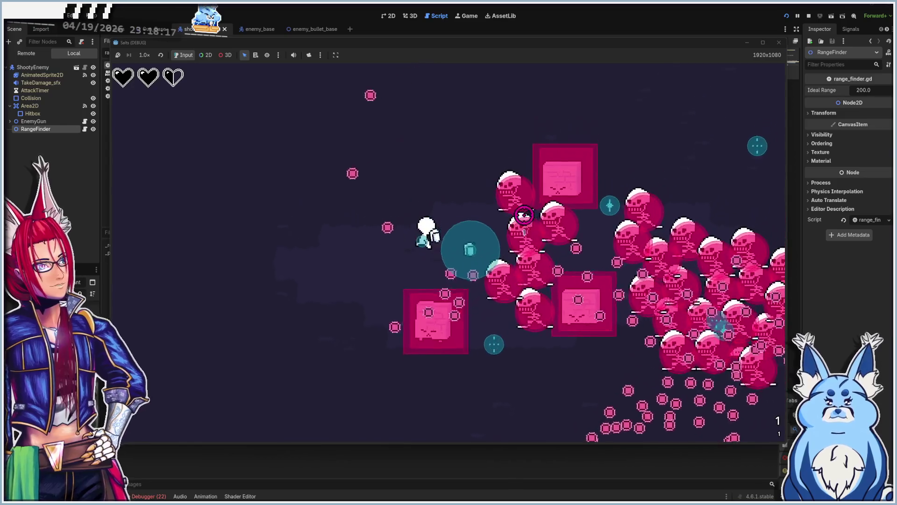
pyautogui.press('d')
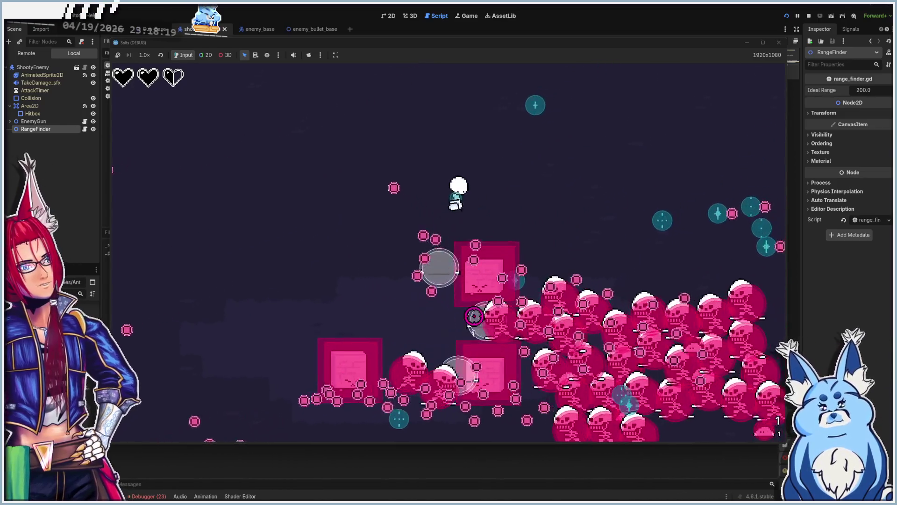
pyautogui.press('s')
pyautogui.press('d')
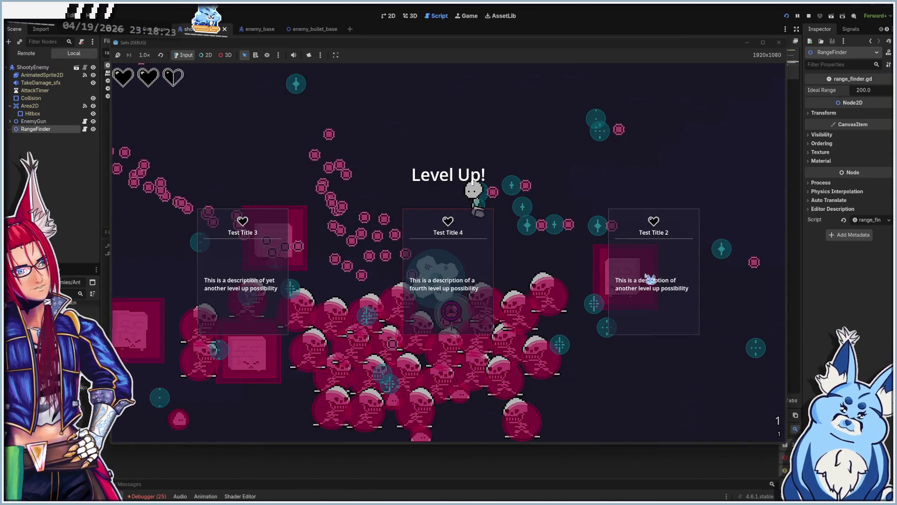
# Pick a Level Up upgrade card, keep evading the swarm, then close the game window
pyautogui.click(650, 279)
pyautogui.press('d')
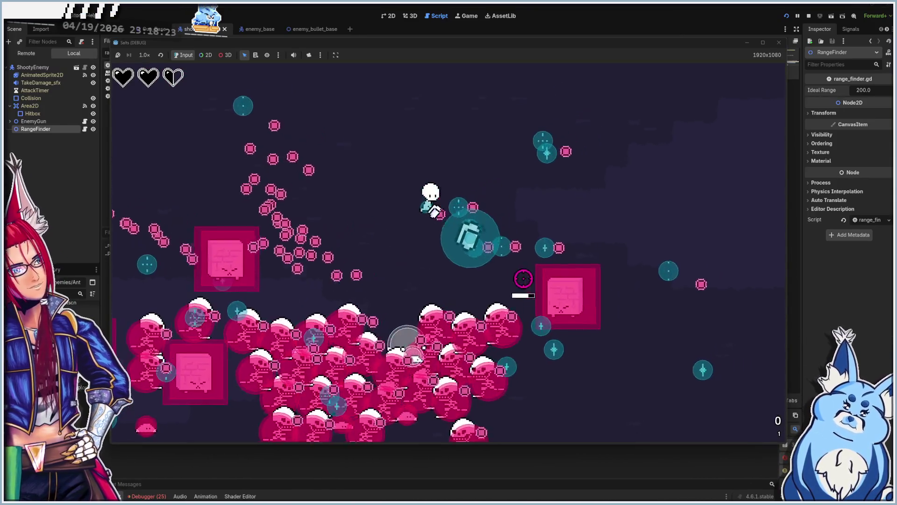
pyautogui.press('d')
pyautogui.press('s')
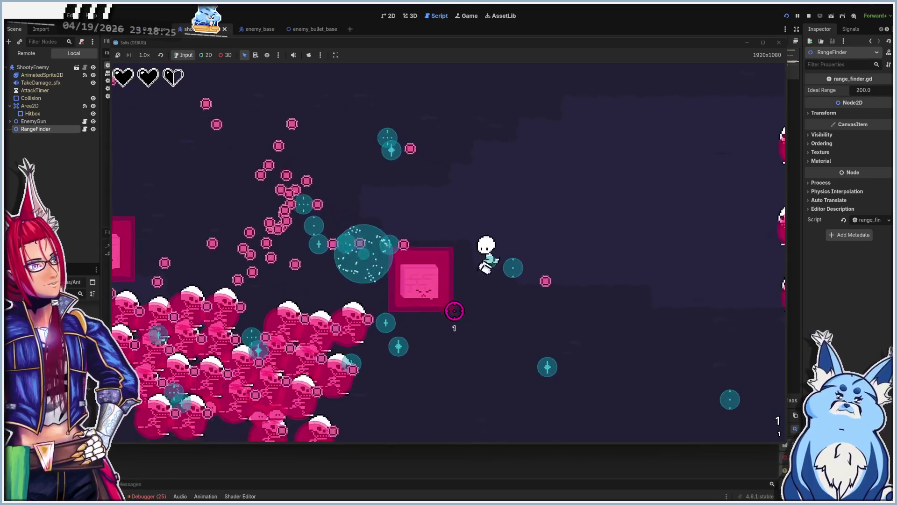
pyautogui.press('s')
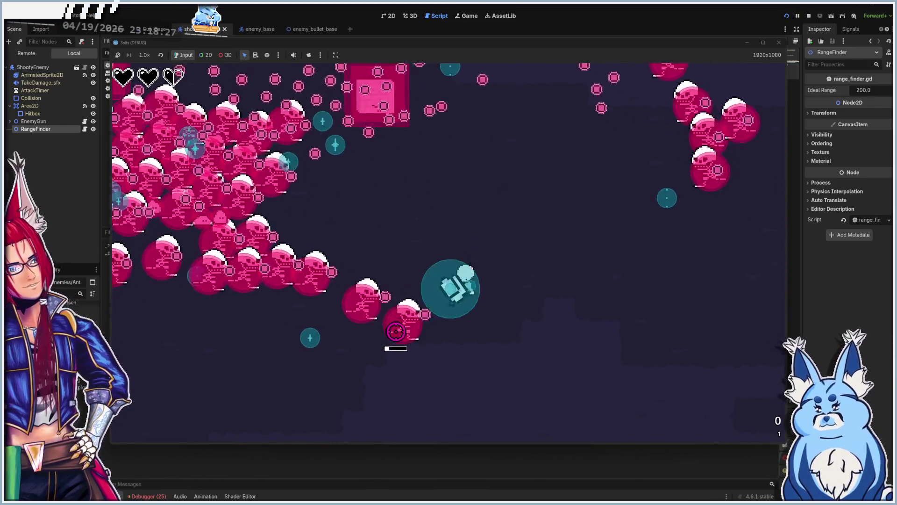
pyautogui.press('a')
pyautogui.press('s')
pyautogui.press('a')
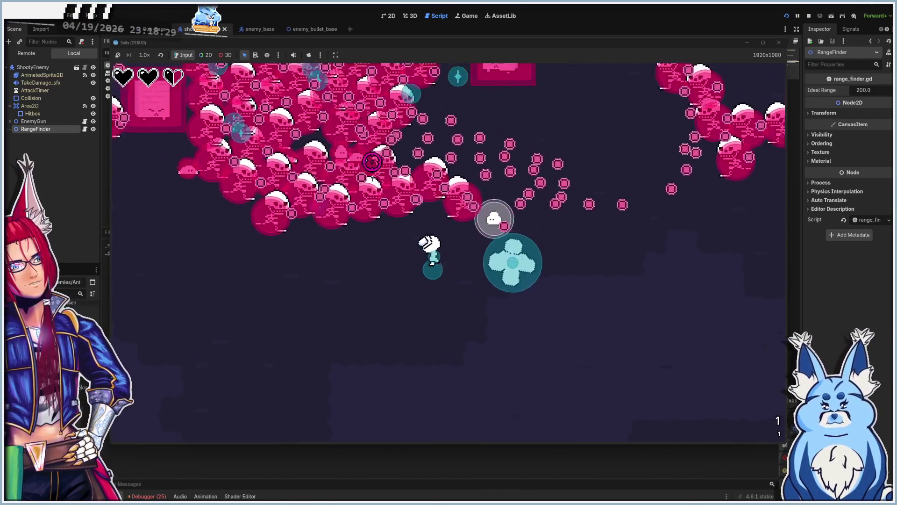
pyautogui.press('a')
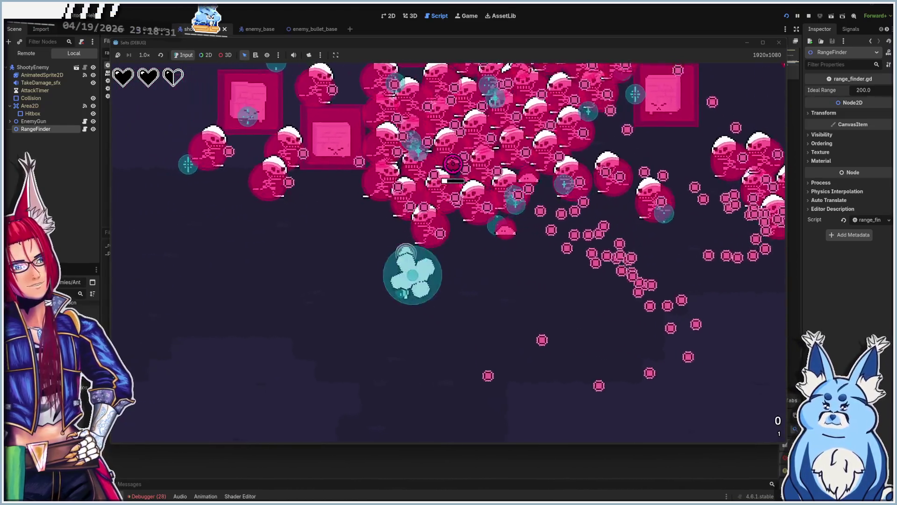
pyautogui.press('w')
pyautogui.press('a')
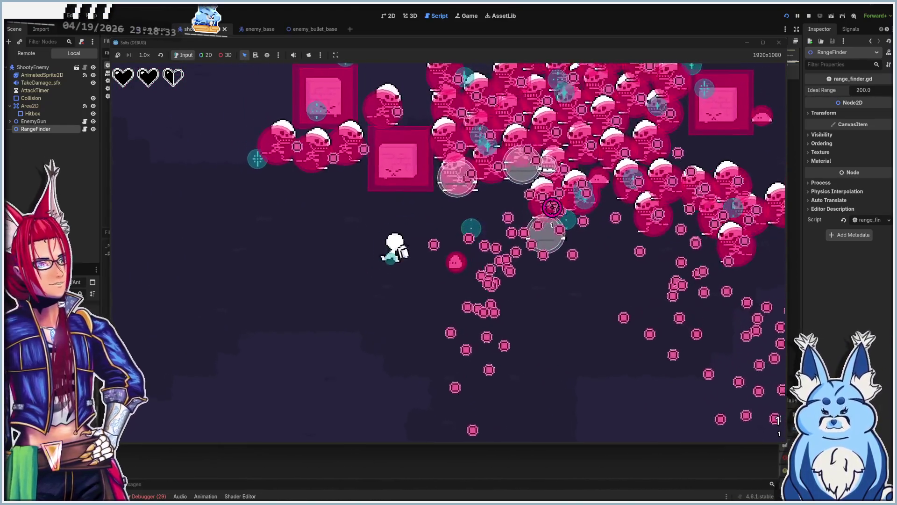
pyautogui.press('w')
pyautogui.press('d')
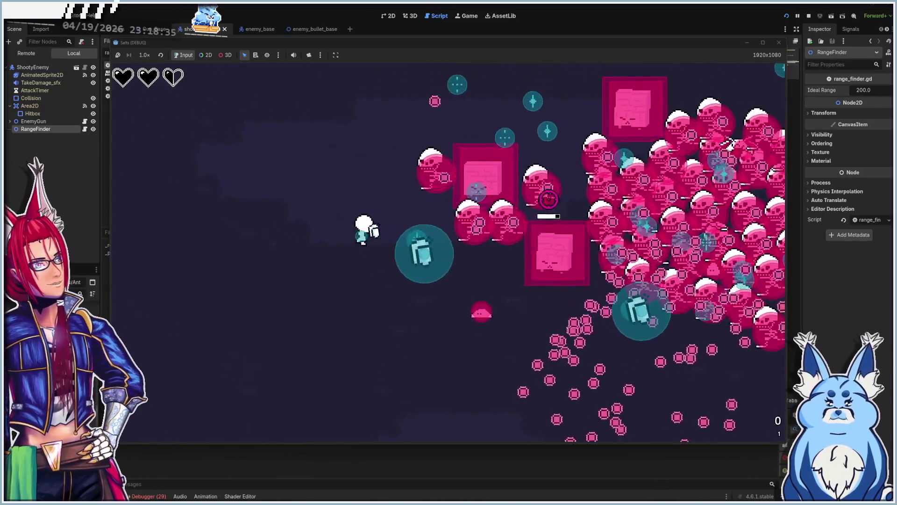
pyautogui.press('d')
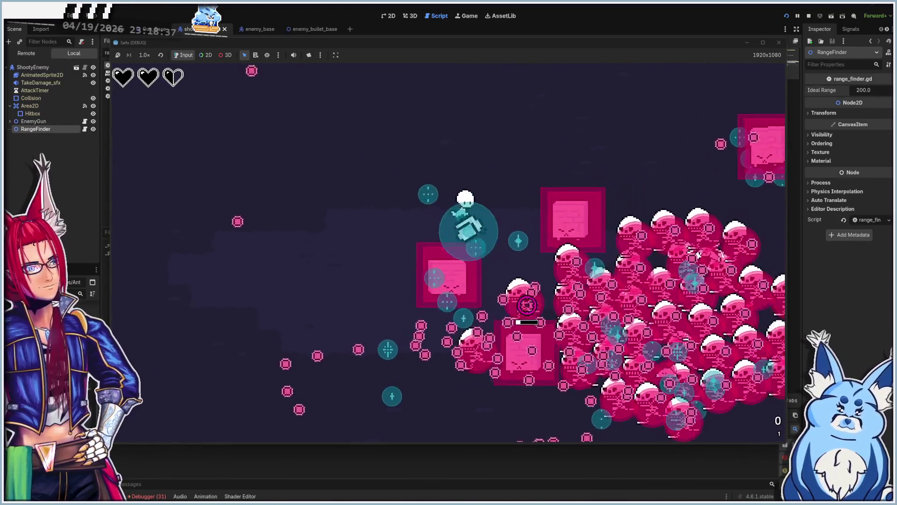
pyautogui.press('d')
pyautogui.press('w')
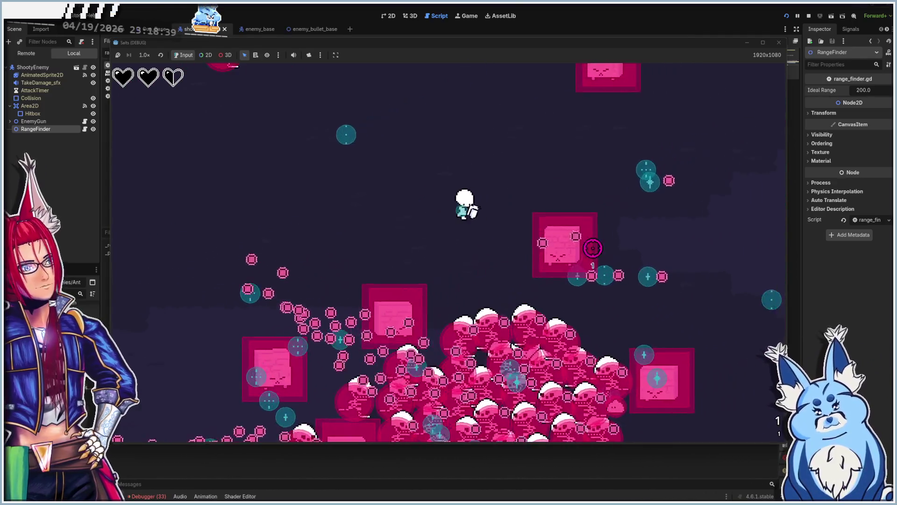
pyautogui.press('s')
pyautogui.press('d')
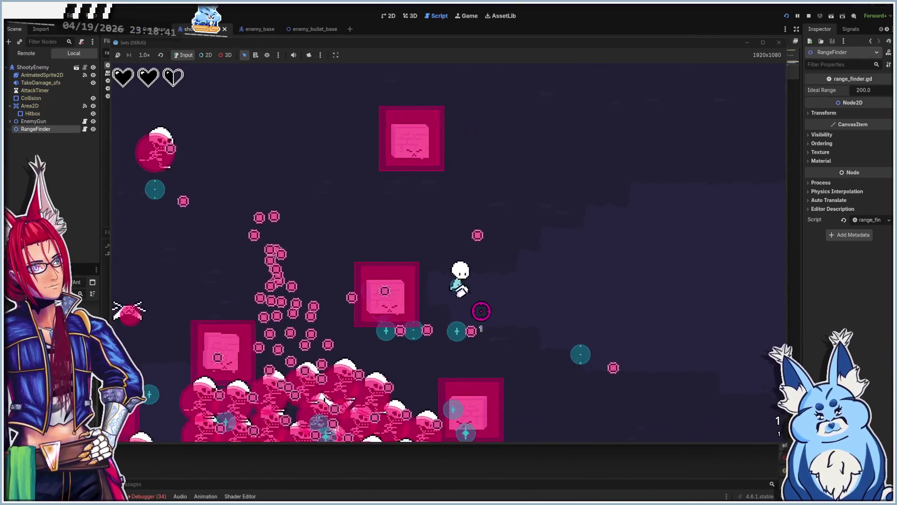
pyautogui.press('s')
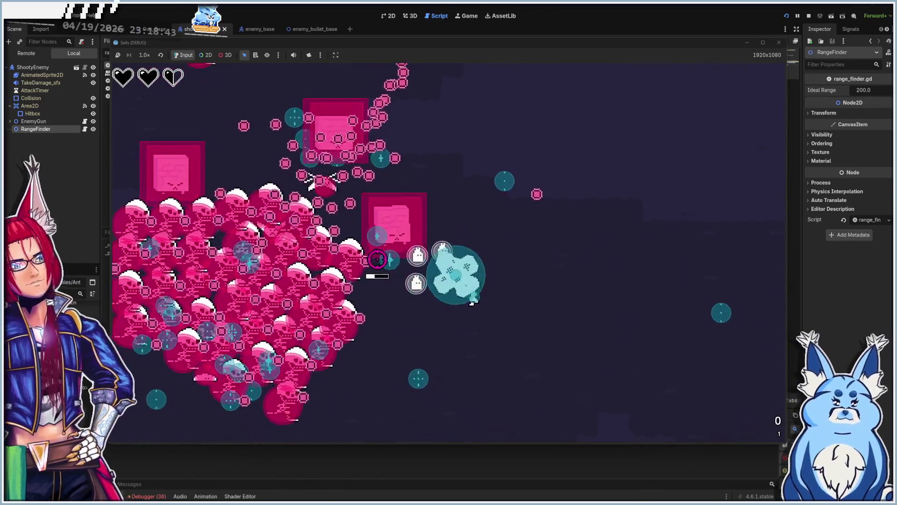
pyautogui.press('a')
pyautogui.press('s')
pyautogui.press('a')
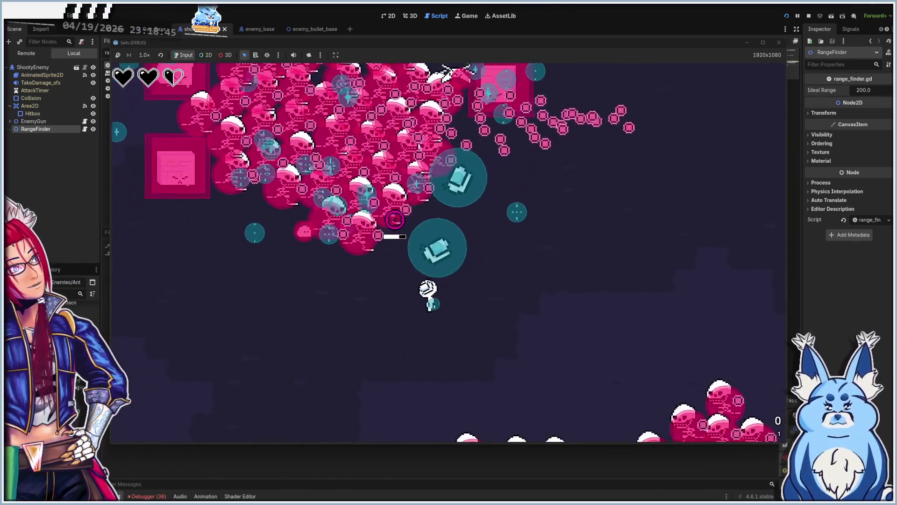
pyautogui.press('a')
pyautogui.press('s')
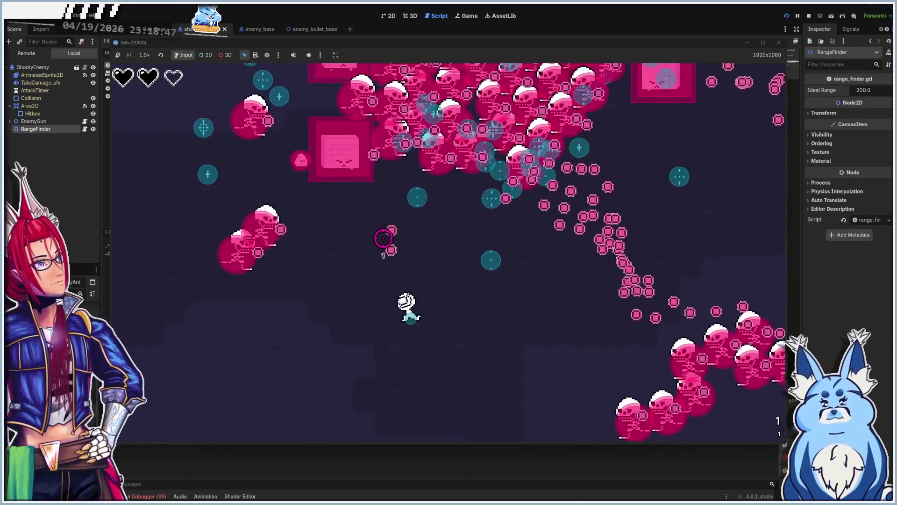
pyautogui.press('a')
pyautogui.press('s')
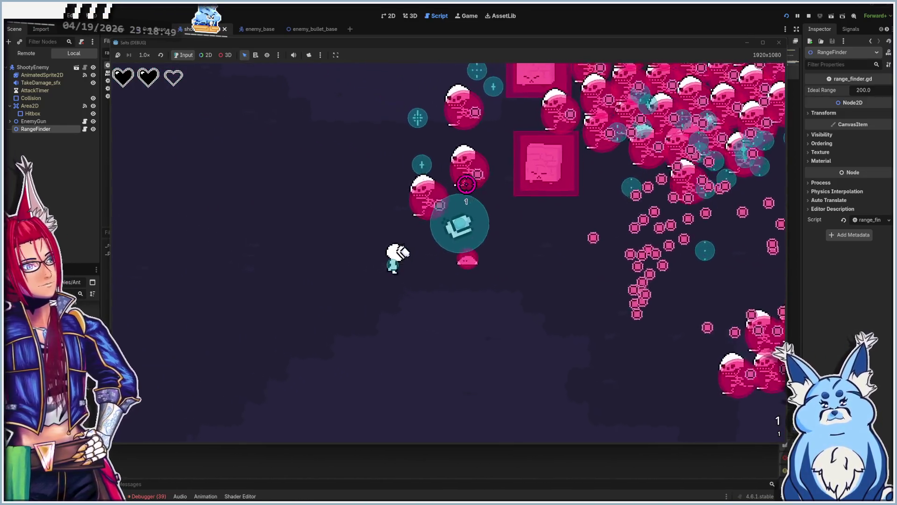
pyautogui.click(779, 42)
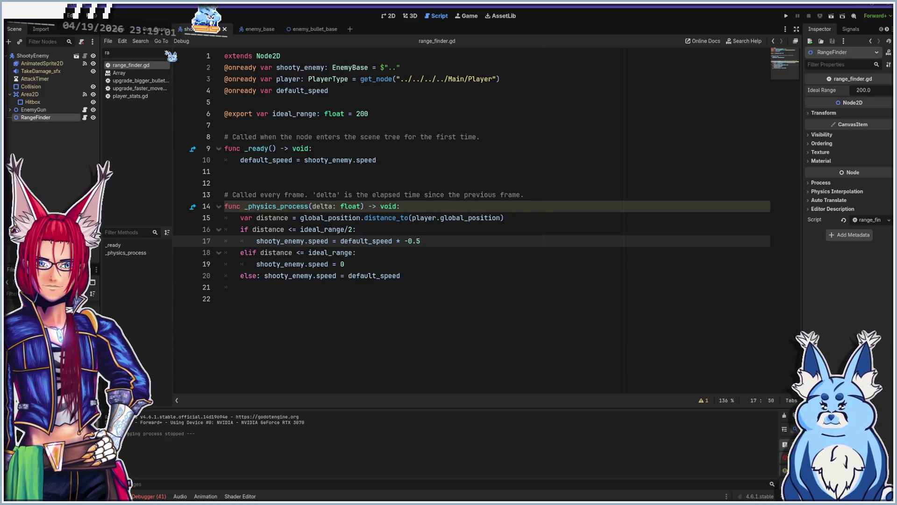
# Clear the script list filter so all scripts are listed
pyautogui.press('BackSpace')
pyautogui.press('BackSpace')
pyautogui.write('gre')
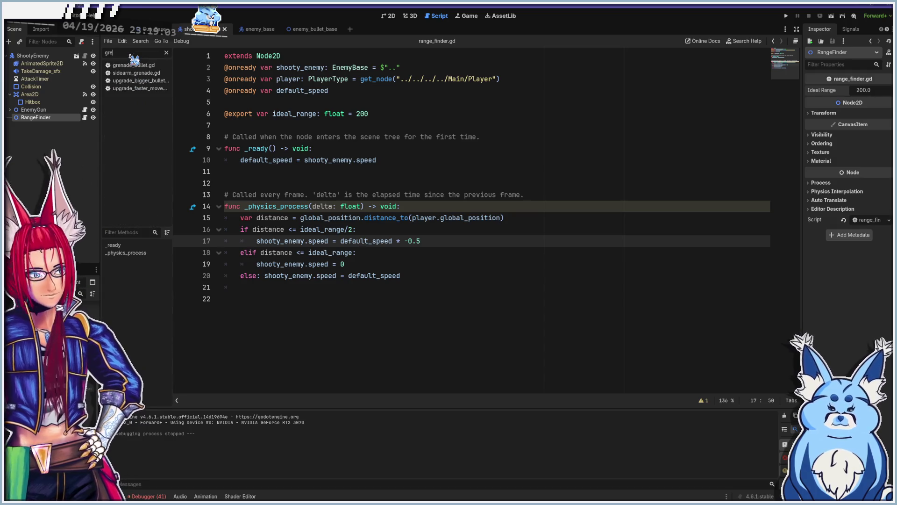
pyautogui.click(167, 52)
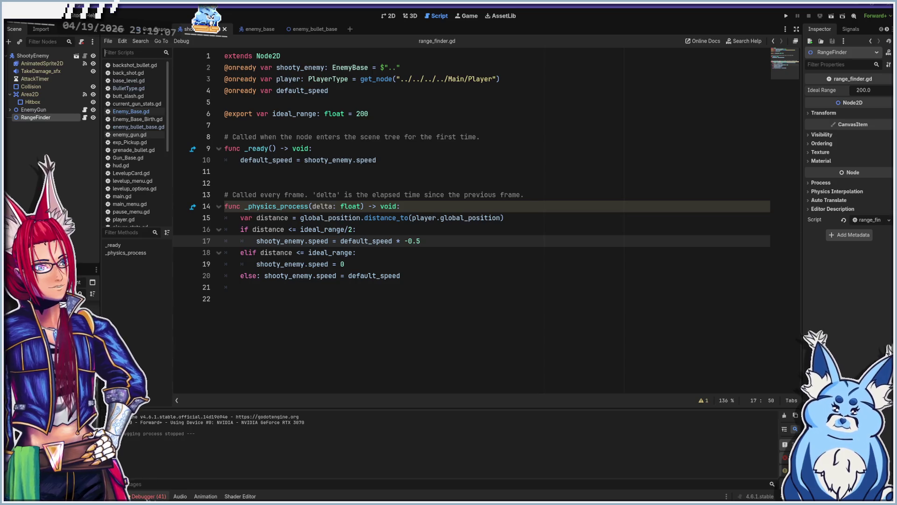
# Jump to the grenade_bullet.gd:48 explode() error from Debugger > Errors, then return to Output
pyautogui.click(146, 496)
pyautogui.scroll(-3, 226, 472)
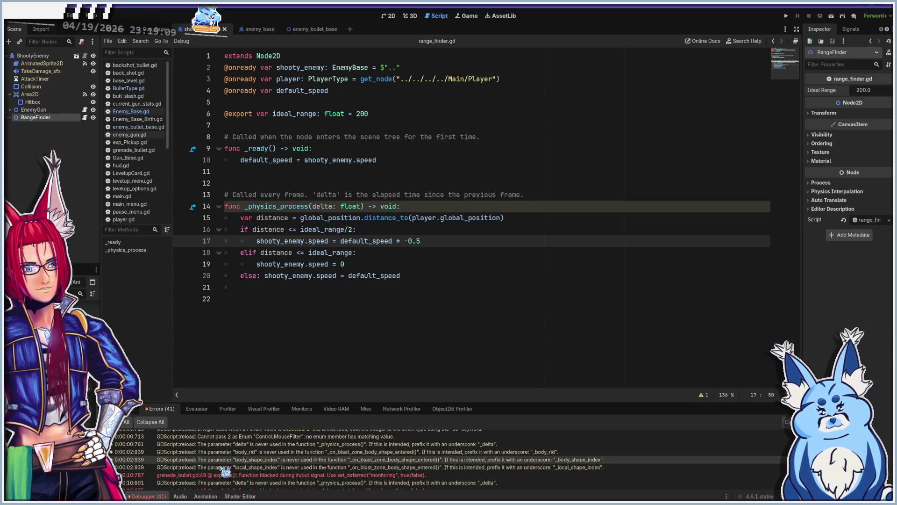
pyautogui.doubleClick(224, 475)
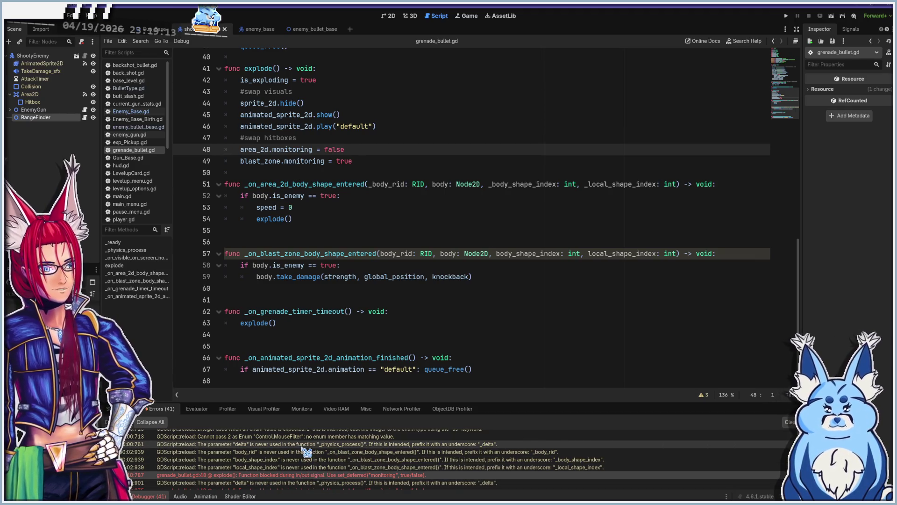
pyautogui.scroll(-5, 308, 473)
pyautogui.scroll(-5, 291, 466)
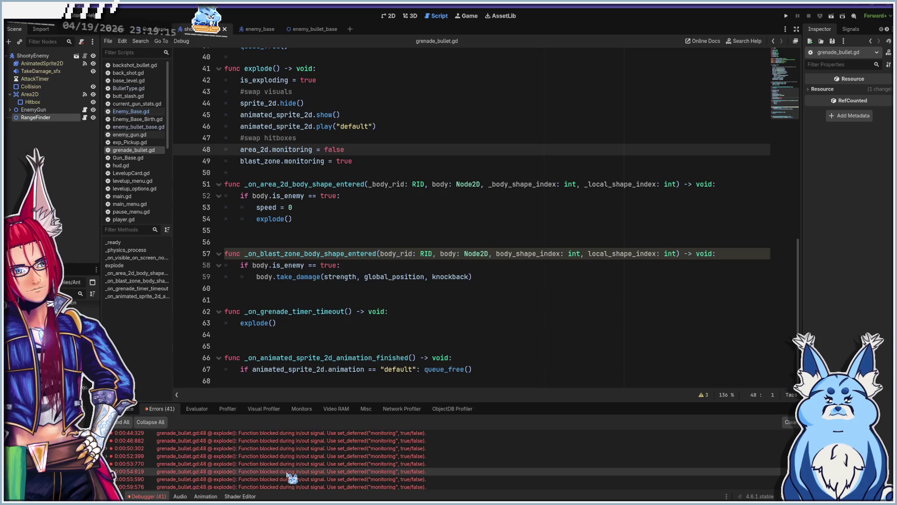
pyautogui.scroll(10, 291, 477)
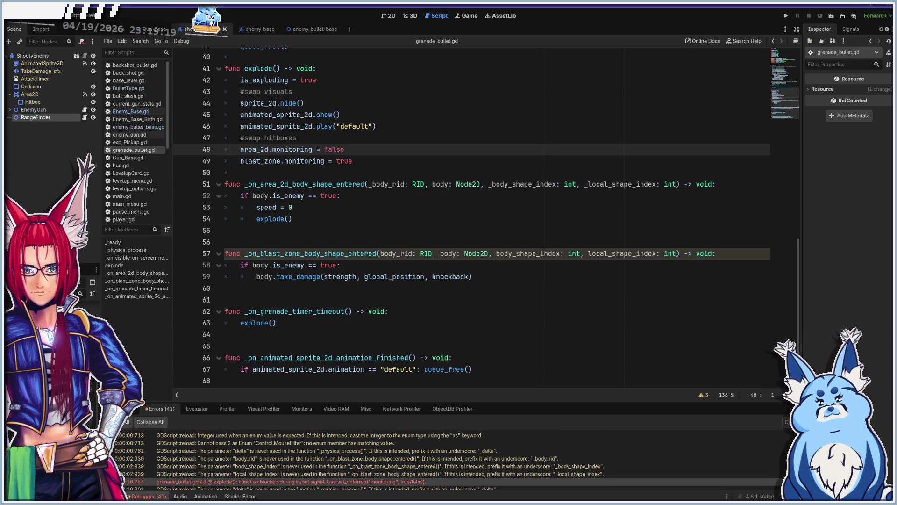
pyautogui.hotkey('alt', 'o')
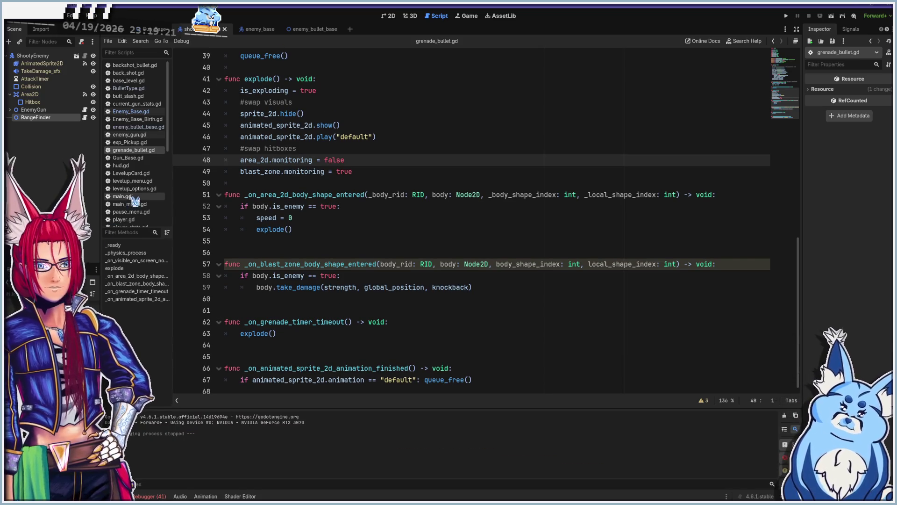
pyautogui.click(125, 30)
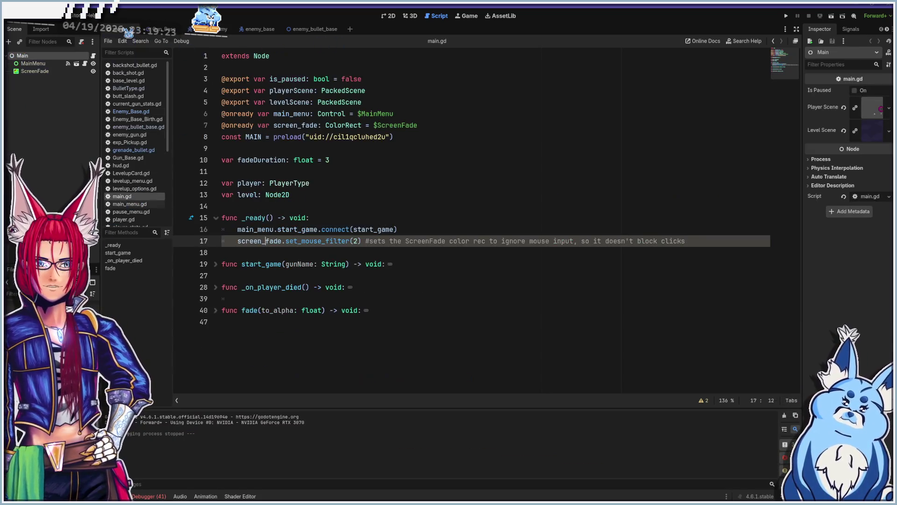
# Tick Charge Shot on the Grenade gun and read through Gun_Base.gd's charge-shot attack code
pyautogui.click(392, 15)
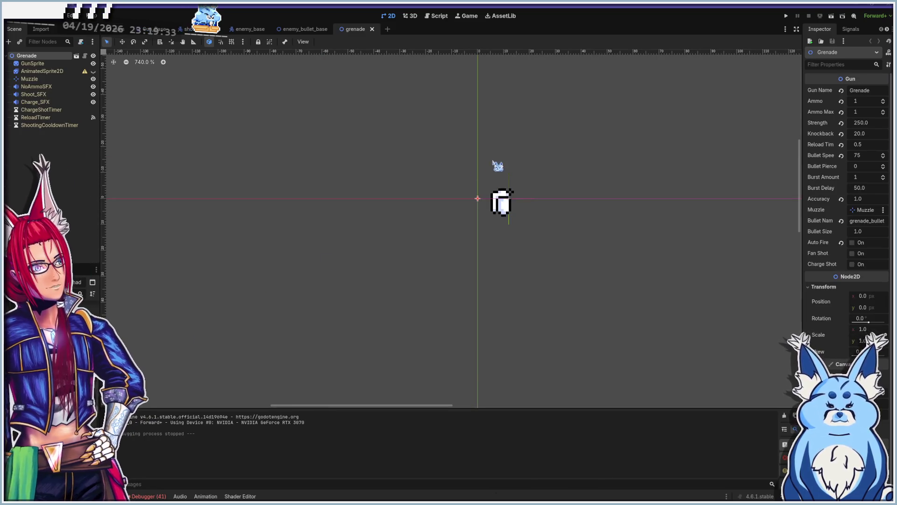
pyautogui.scroll(5, 530, 206)
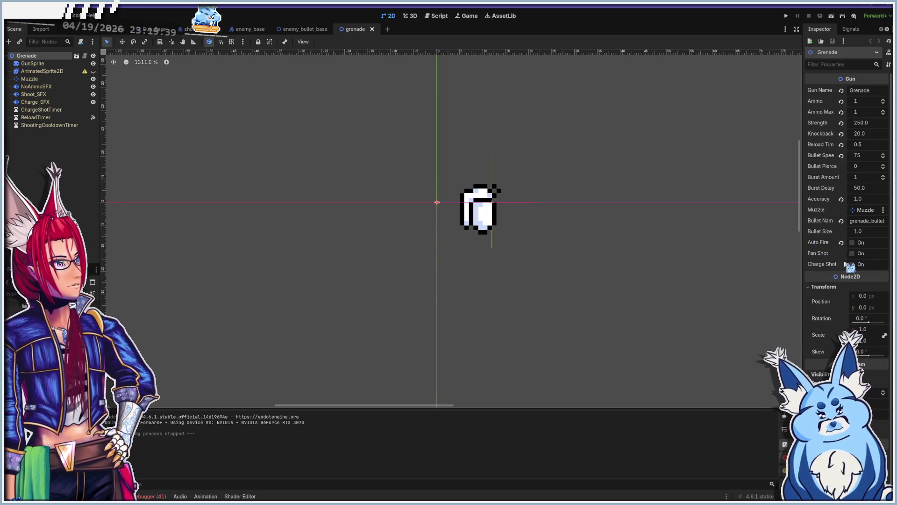
pyautogui.click(440, 16)
pyautogui.scroll(20, 345, 206)
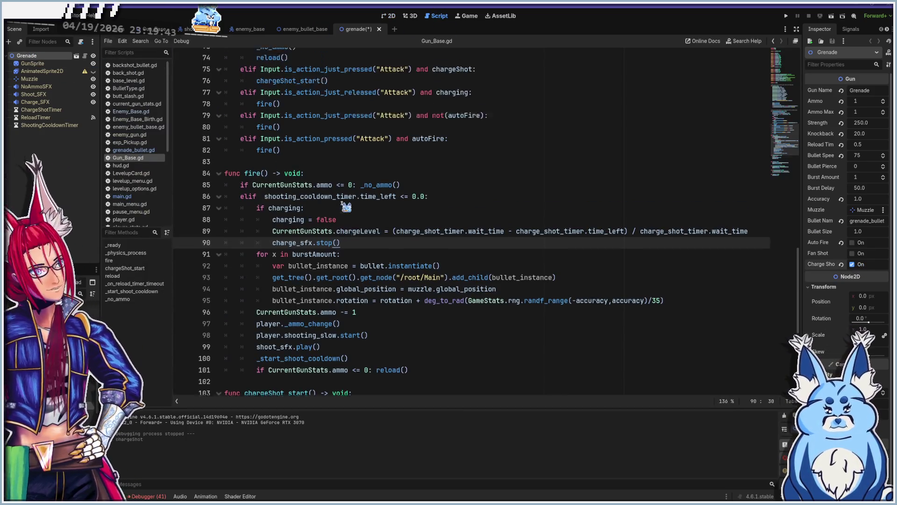
pyautogui.scroll(1, 345, 207)
pyautogui.scroll(-7, 345, 207)
pyautogui.scroll(-6, 346, 207)
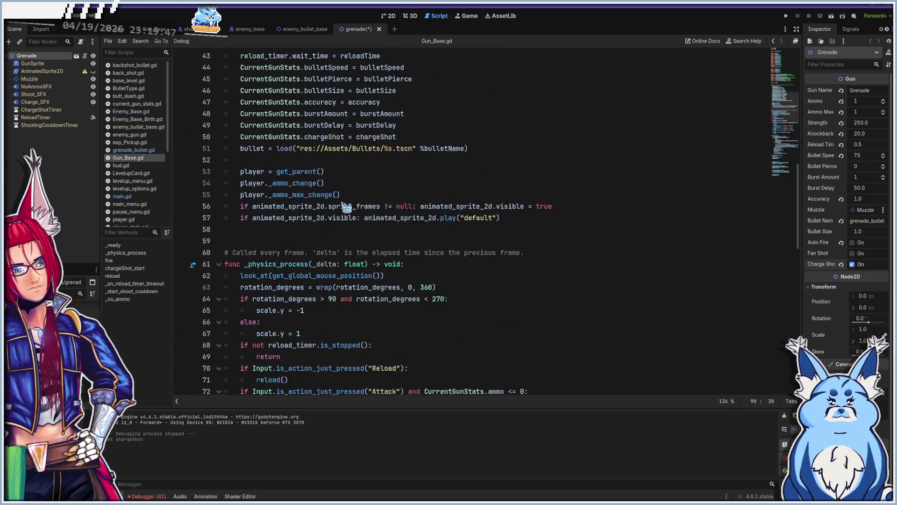
pyautogui.scroll(-7, 347, 208)
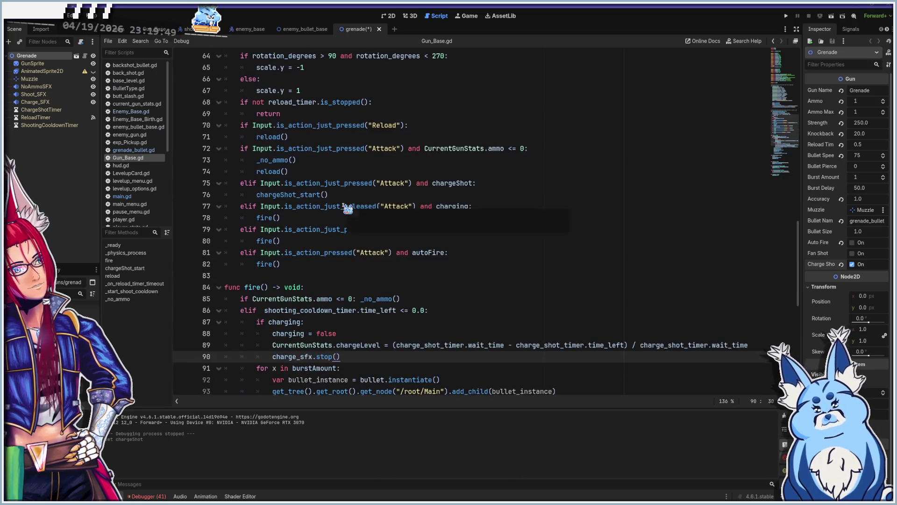
# Run the game with the grenade, fire three grenades at the slimes, then stop with F8
pyautogui.press('F5')
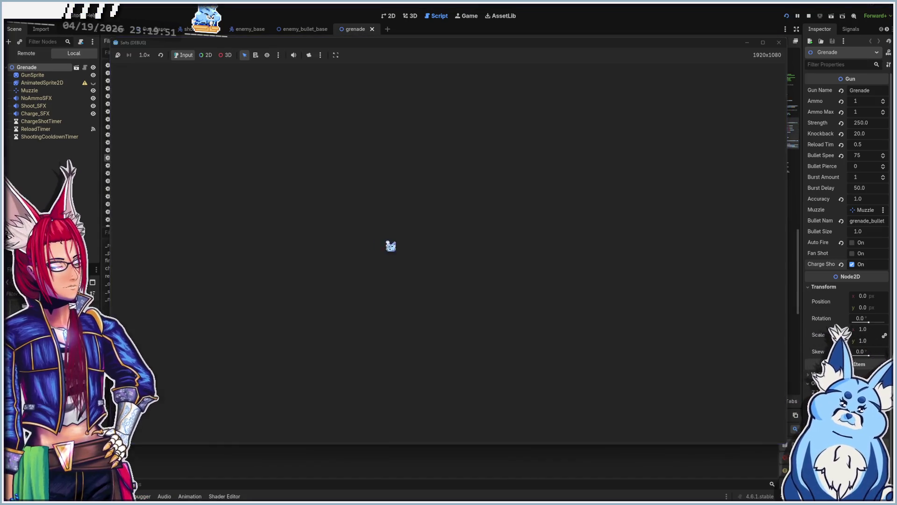
pyautogui.click(454, 330)
pyautogui.click(452, 331)
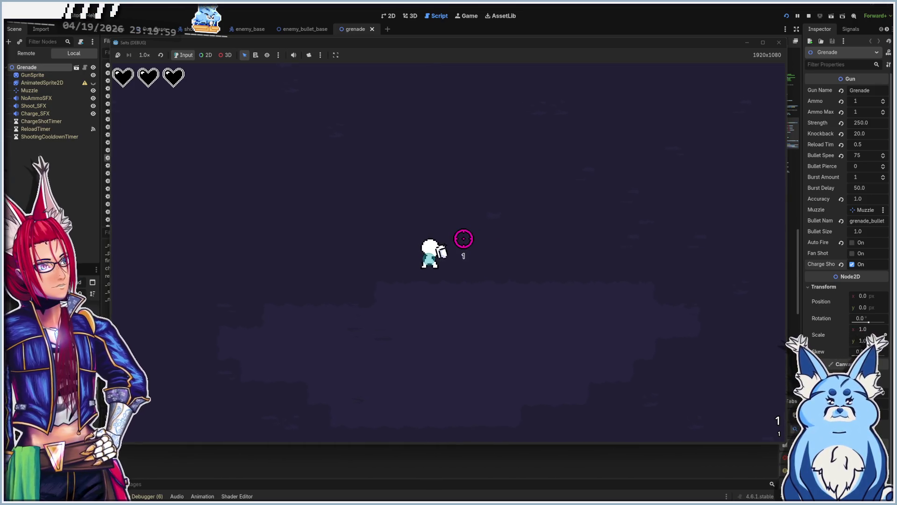
pyautogui.click(464, 239)
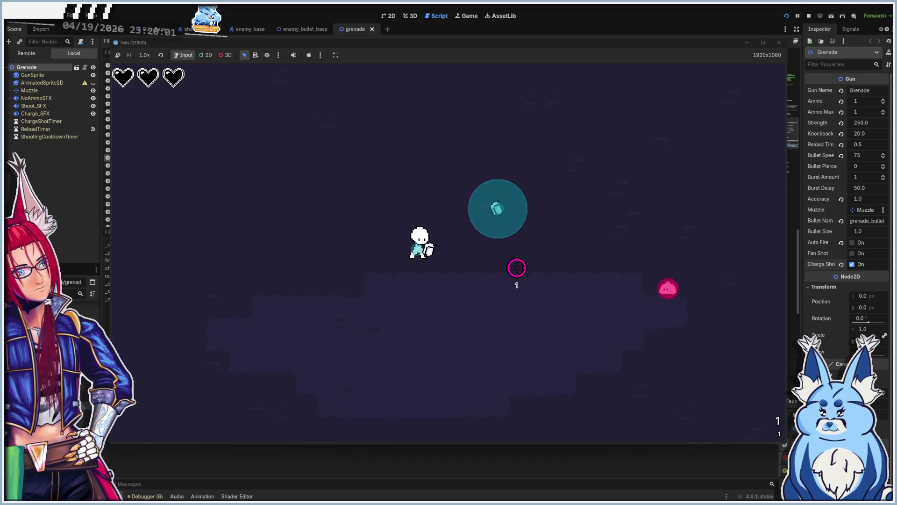
pyautogui.press('s')
pyautogui.press('a')
pyautogui.click(510, 259)
pyautogui.press('d')
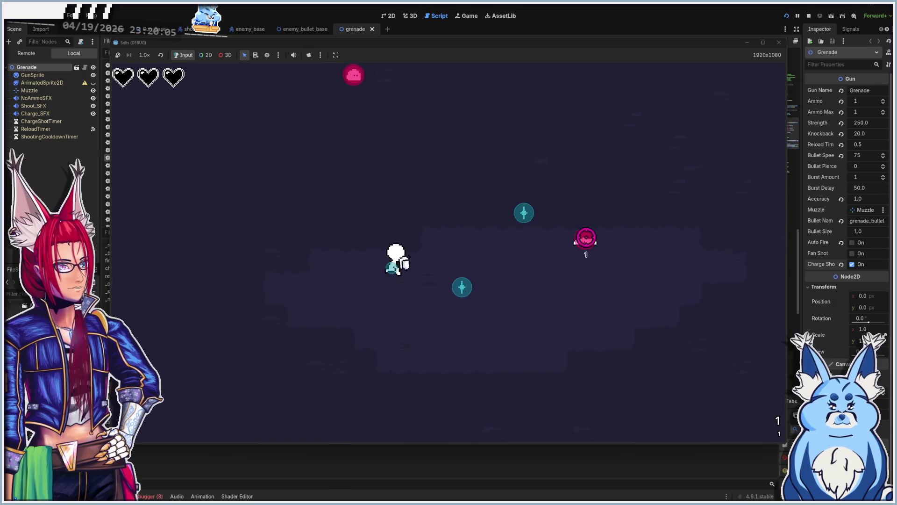
pyautogui.click(547, 241)
pyautogui.press('a')
pyautogui.press('s')
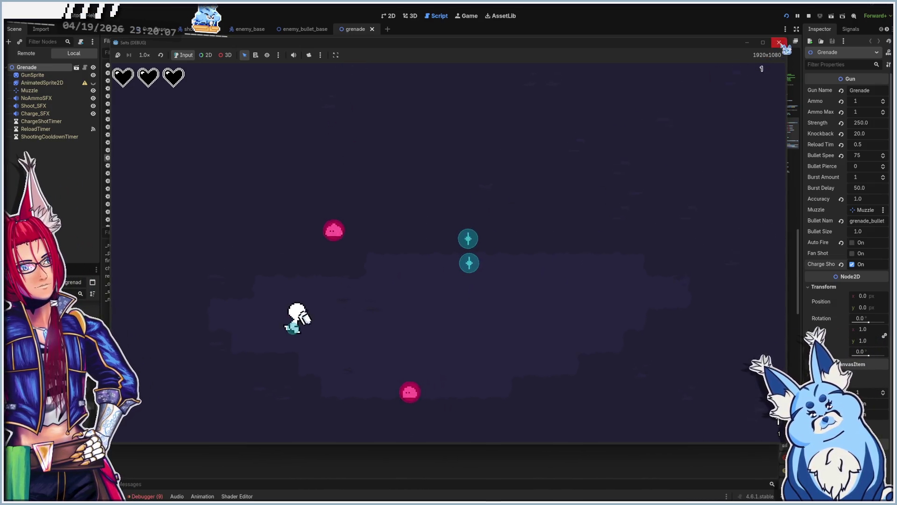
pyautogui.press('F8')
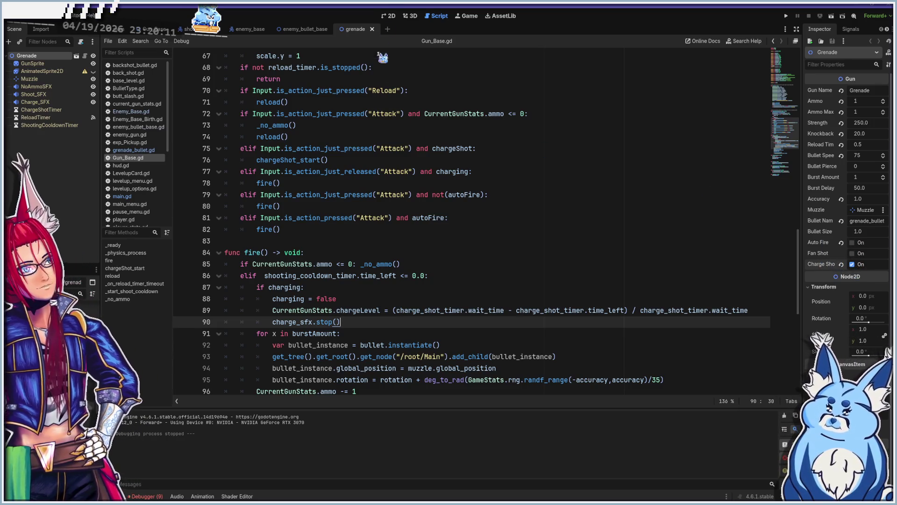
# Select the Charge_SFX node and drag an audio file from FileSystem into its Stream
pyautogui.click(391, 16)
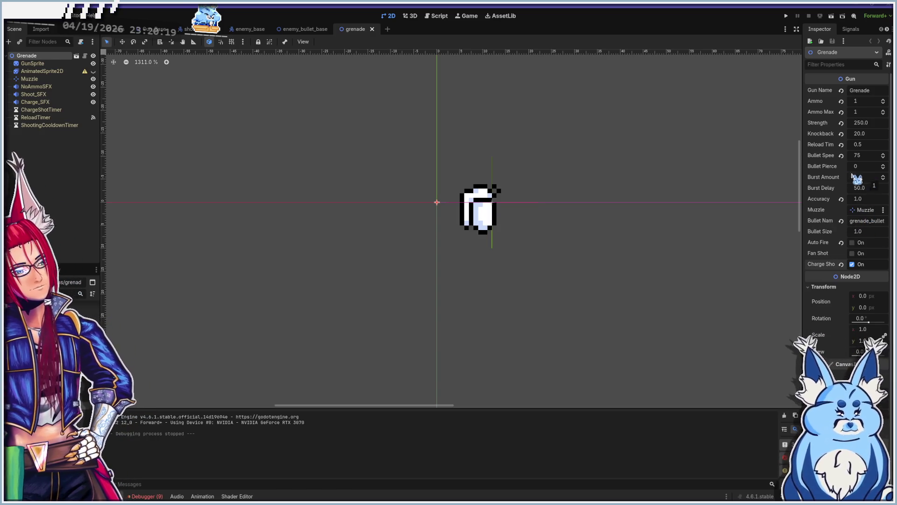
pyautogui.click(21, 110)
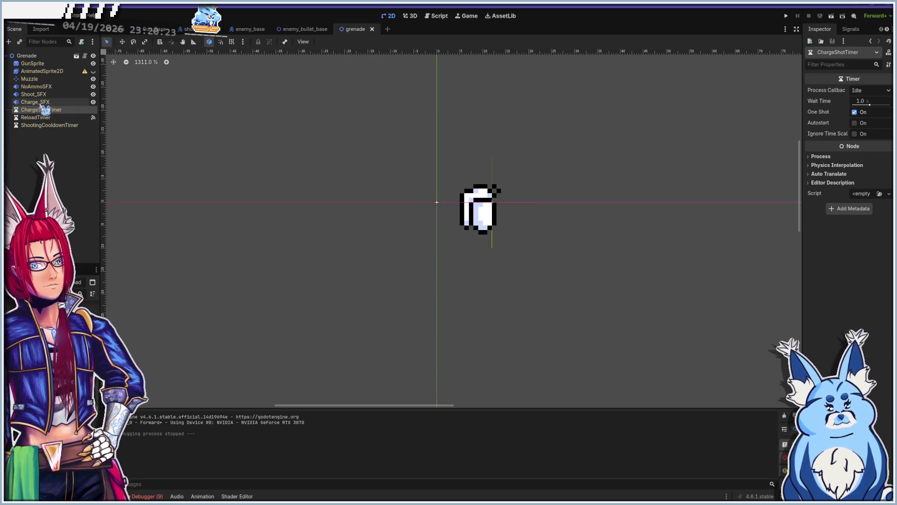
pyautogui.click(49, 102)
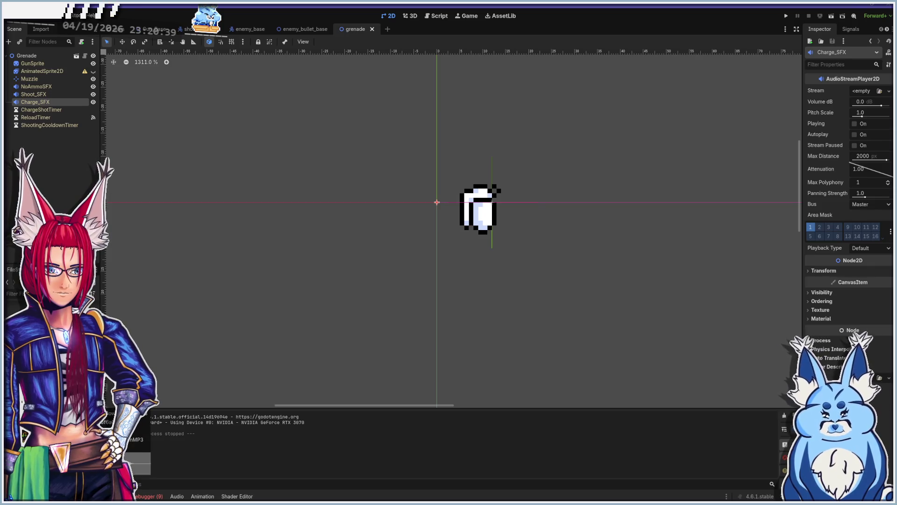
pyautogui.moveTo(70, 356)
pyautogui.mouseDown()
pyautogui.moveTo(180, 391)
pyautogui.moveTo(688, 209)
pyautogui.moveTo(865, 95)
pyautogui.mouseUp()
# Set Charge_SFX Pitch Scale to 0.5 and preview the sound with Playing
pyautogui.click(864, 125)
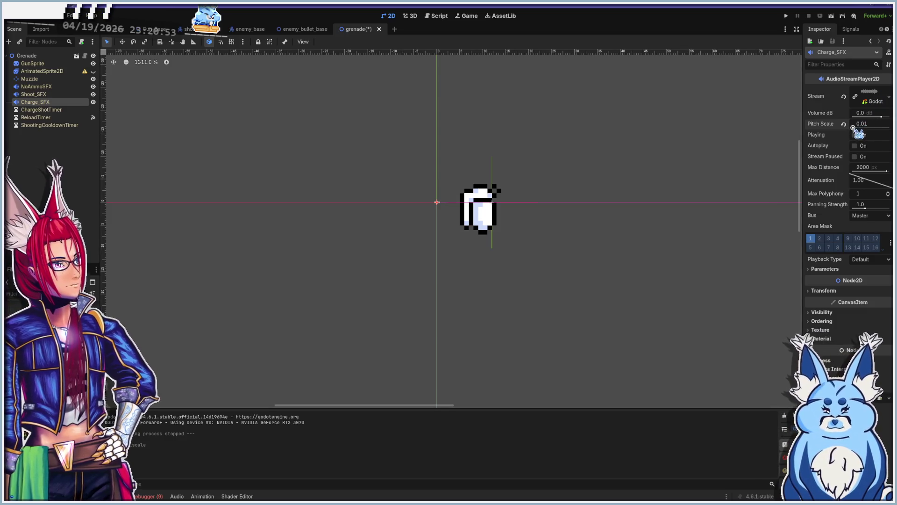
pyautogui.moveTo(867, 127)
pyautogui.mouseDown()
pyautogui.moveTo(858, 127)
pyautogui.moveTo(863, 136)
pyautogui.mouseUp()
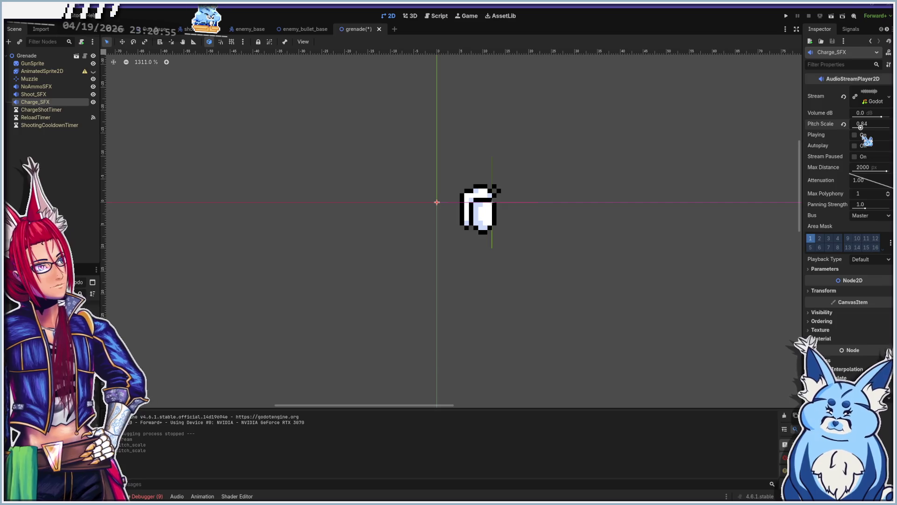
pyautogui.click(870, 123)
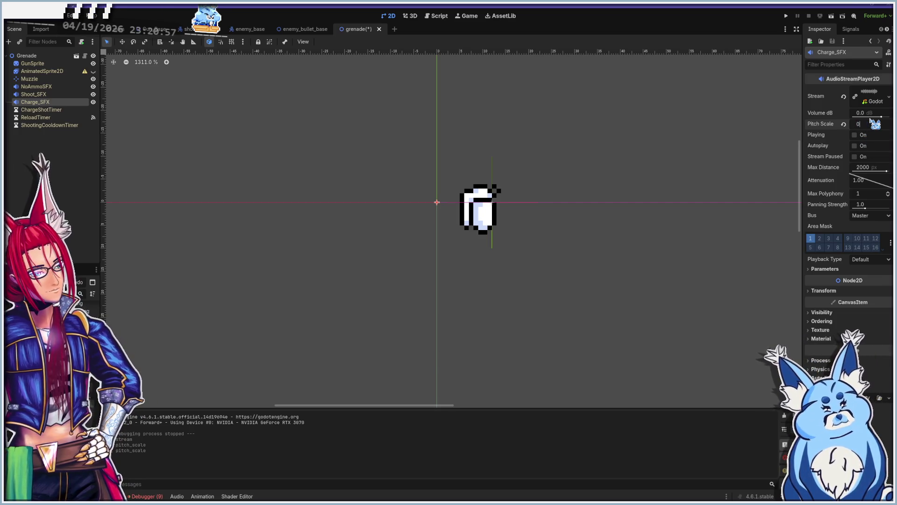
pyautogui.write('.5')
pyautogui.click(855, 135)
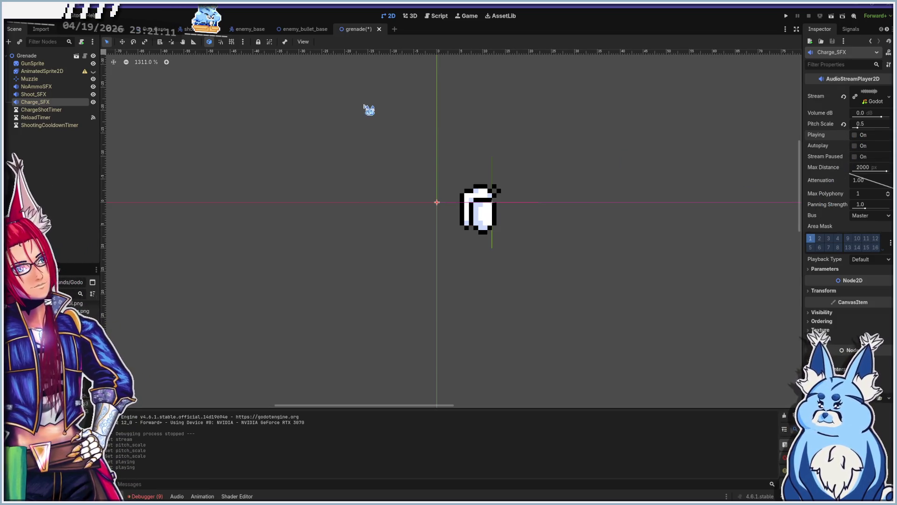
pyautogui.click(35, 57)
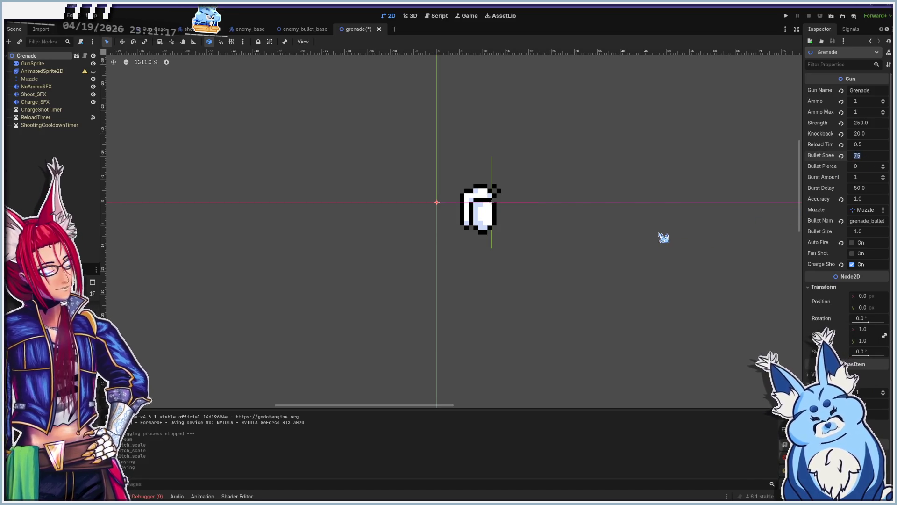
# Enter 150 as the Grenade's Bullet Speed and run the project with F5
pyautogui.write('50')
pyautogui.press('Return')
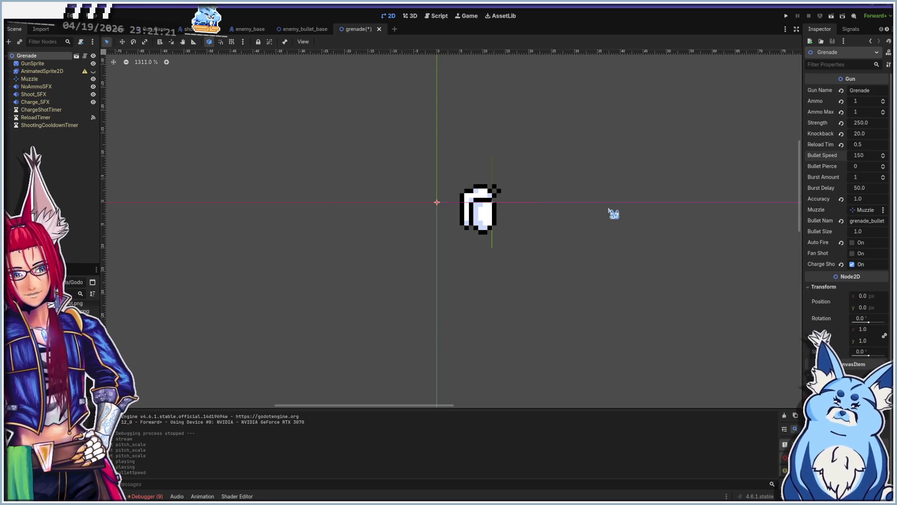
pyautogui.press('F5')
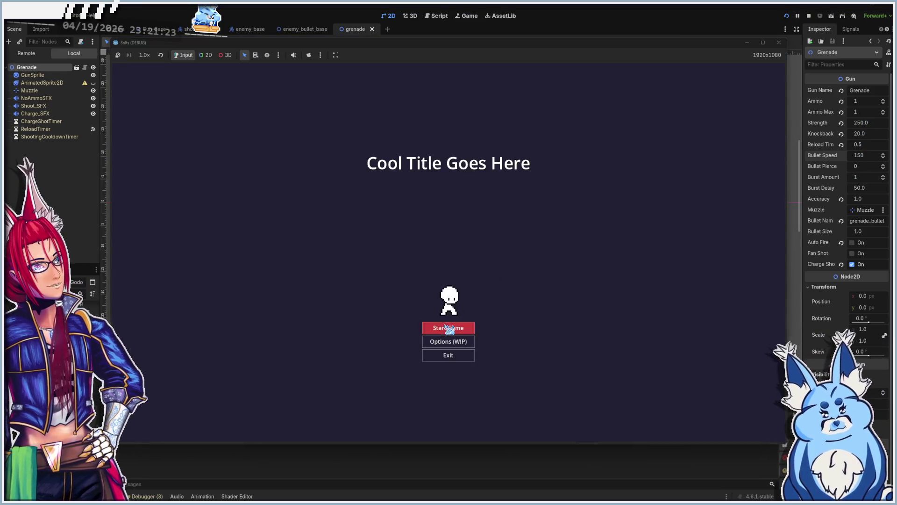
# Start a new game with the grenade weapon and throw a first grenade while moving around
pyautogui.click(446, 327)
pyautogui.click(447, 338)
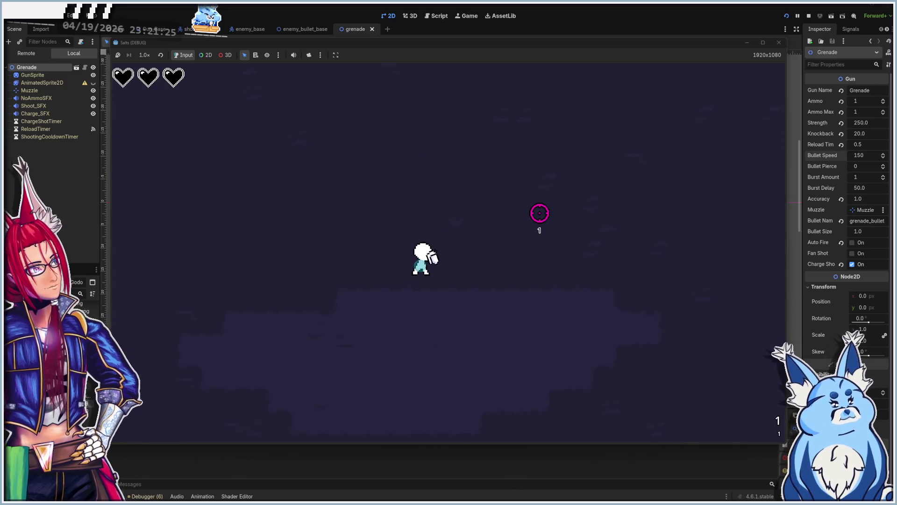
pyautogui.press('a')
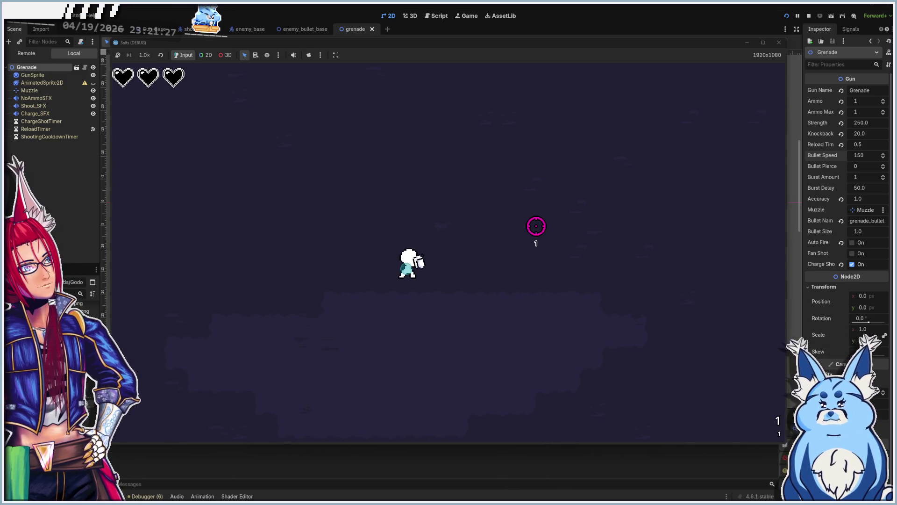
pyautogui.click(540, 238)
pyautogui.press('w')
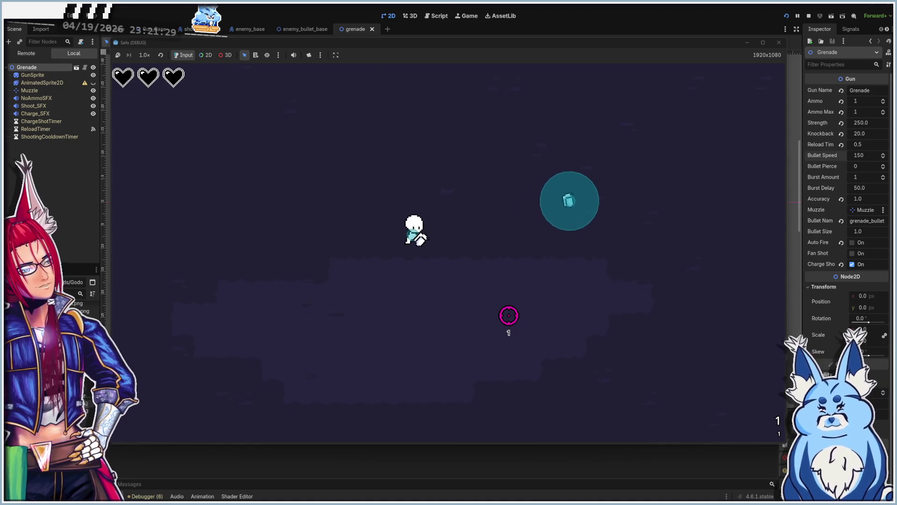
pyautogui.press('s')
pyautogui.press('a')
pyautogui.press('d')
pyautogui.press('a')
pyautogui.press('d')
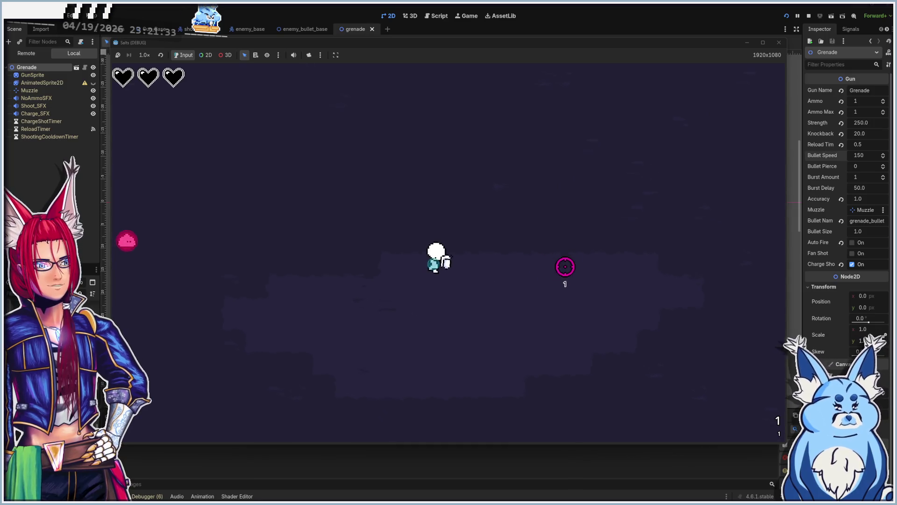
# Throw grenades at the nearby slime and enemies above, then walk left toward more enemies
pyautogui.click(377, 267)
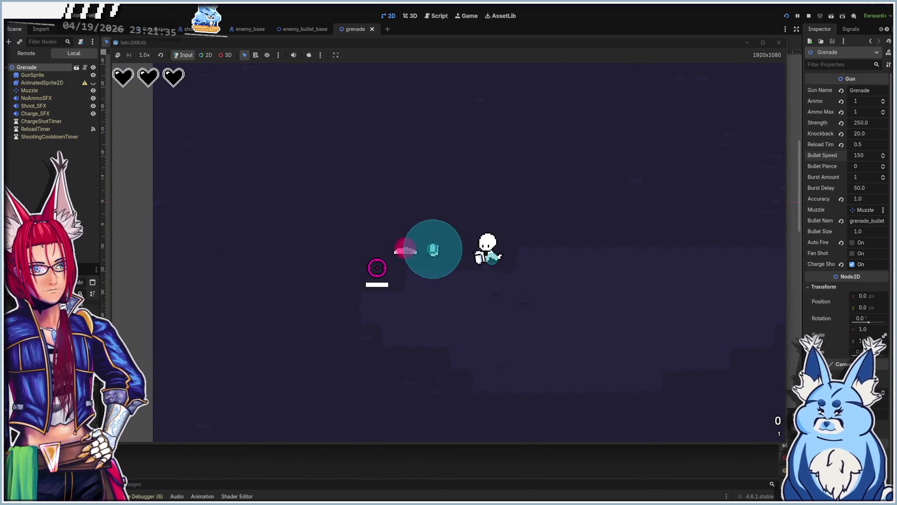
pyautogui.press('a')
pyautogui.press('d')
pyautogui.click(603, 213)
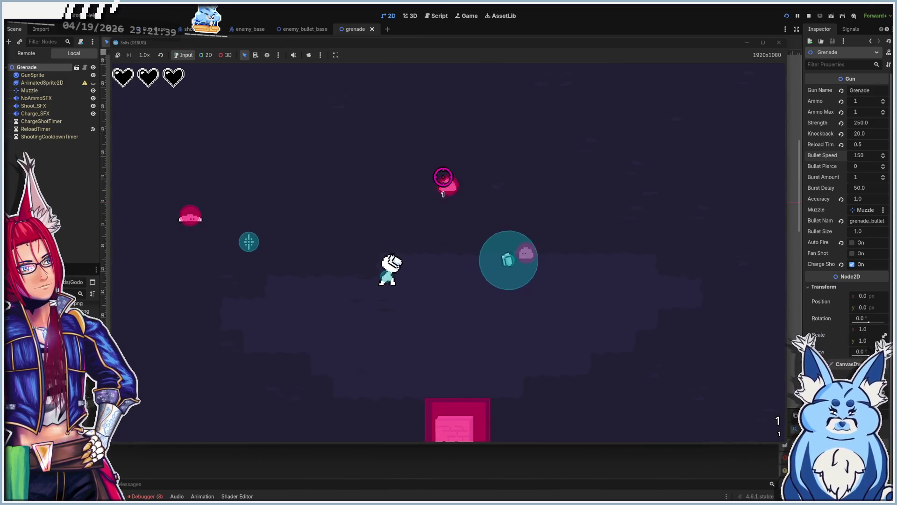
pyautogui.press('a')
pyautogui.press('s')
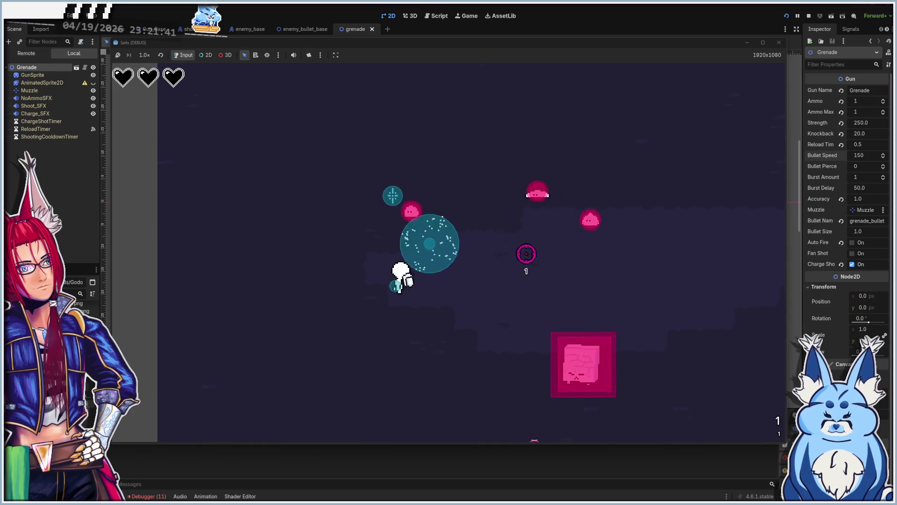
pyautogui.press('a')
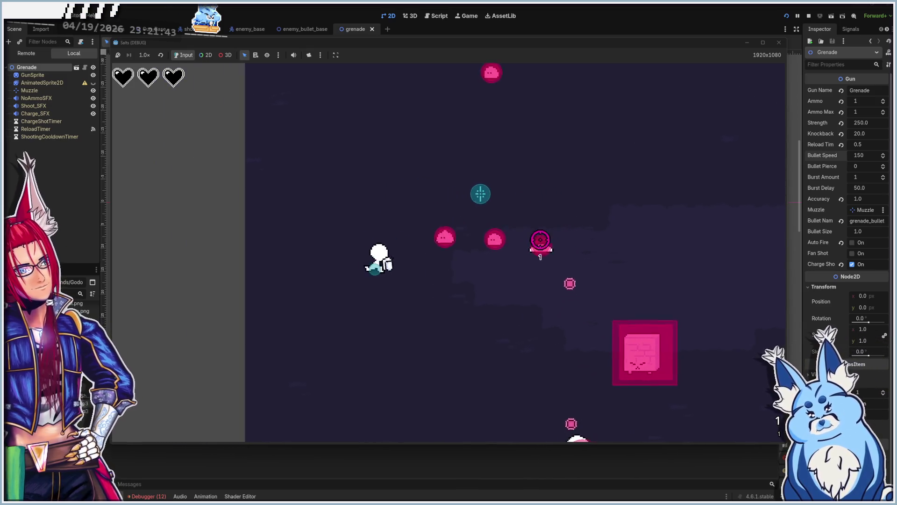
pyautogui.press('a')
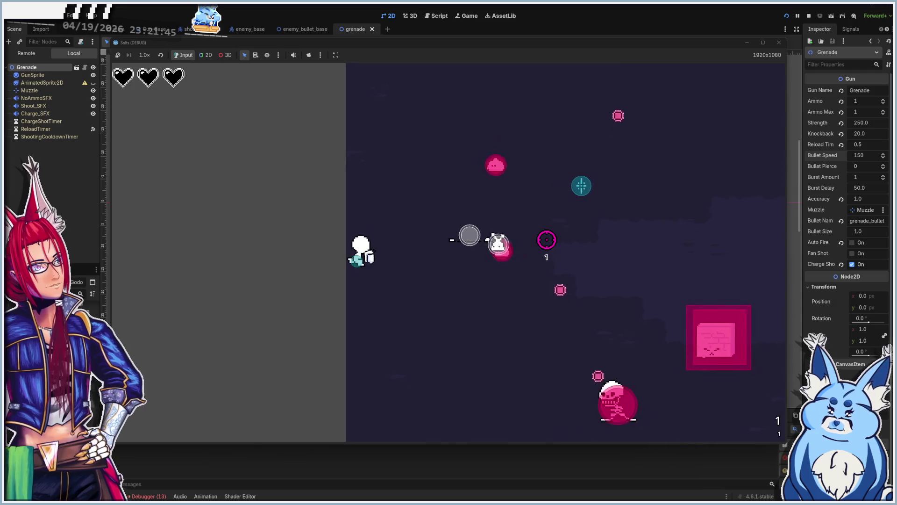
pyautogui.press('a')
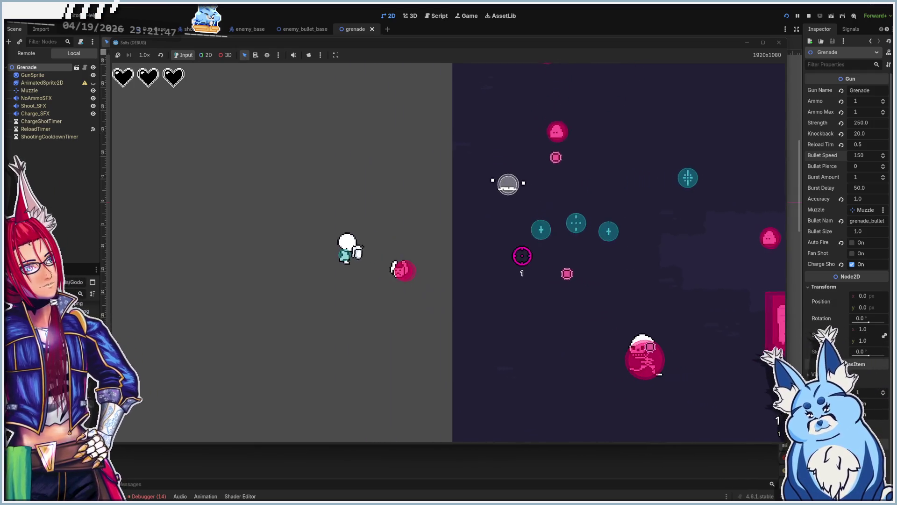
pyautogui.press('a')
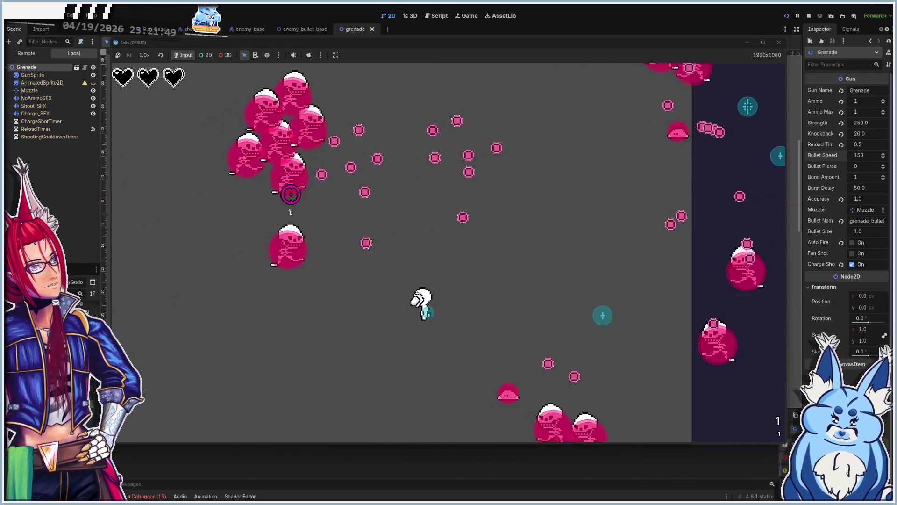
pyautogui.press('a')
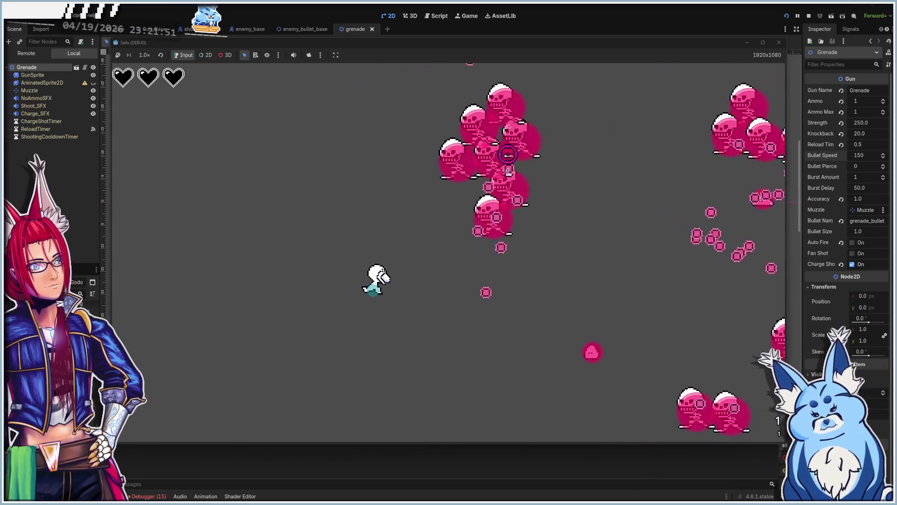
# Lob charged grenades into the enemy clusters while dodging up, down and sideways
pyautogui.click(537, 210)
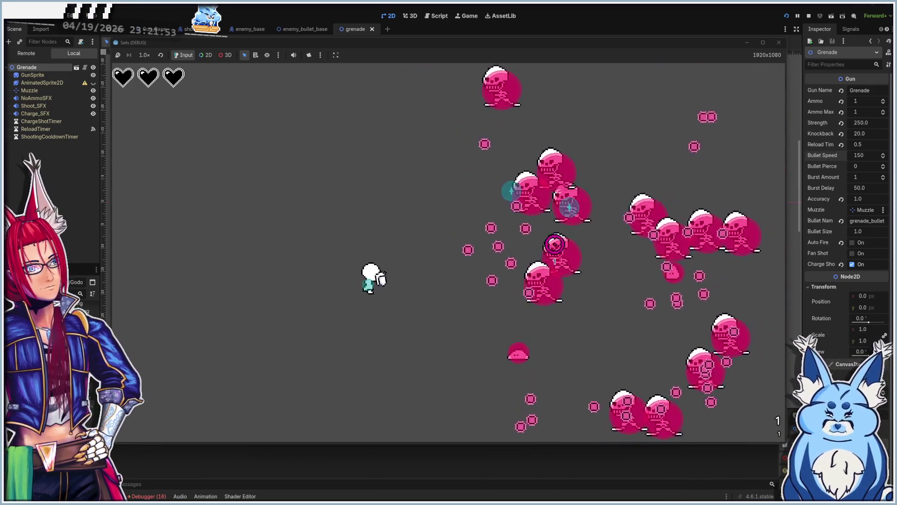
pyautogui.press('s')
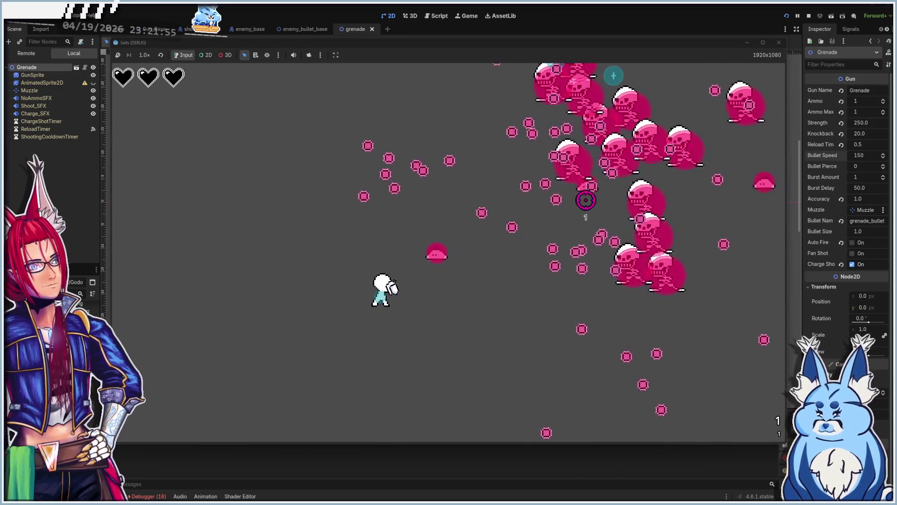
pyautogui.click(580, 197)
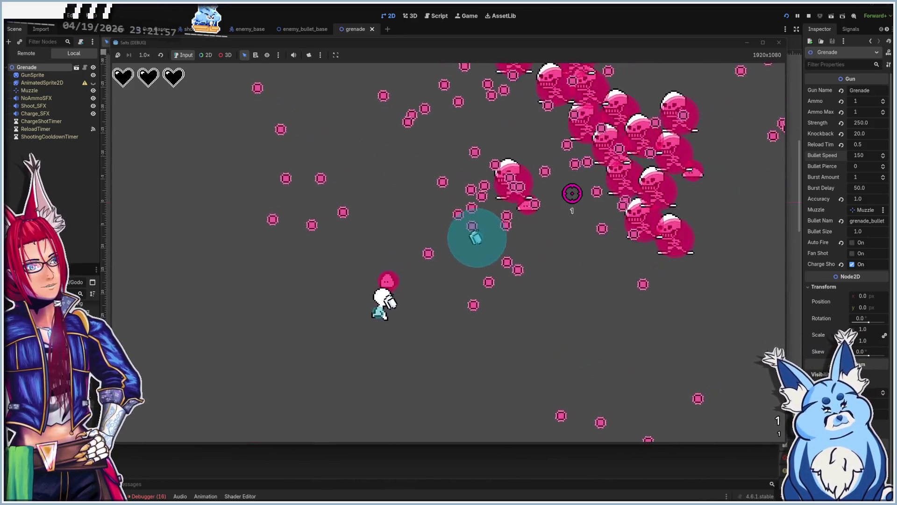
pyautogui.press('d')
pyautogui.press('d')
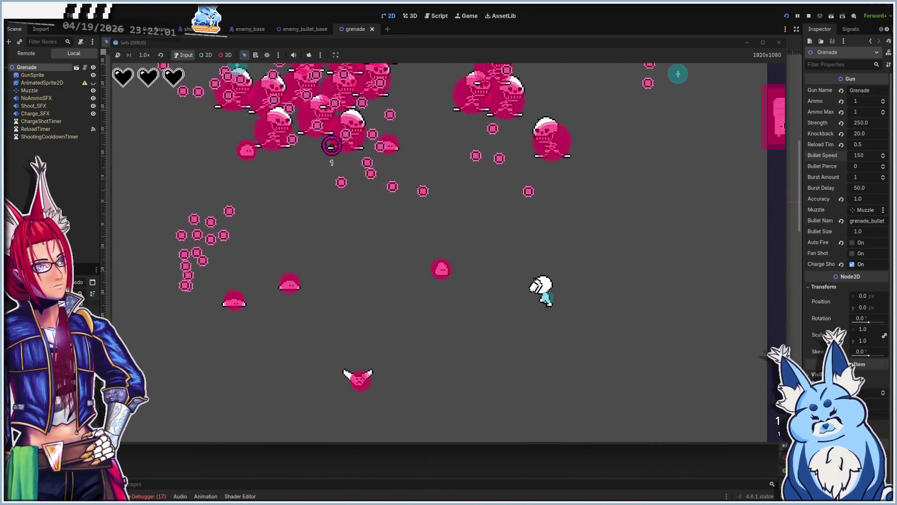
pyautogui.click(331, 146)
pyautogui.press('a')
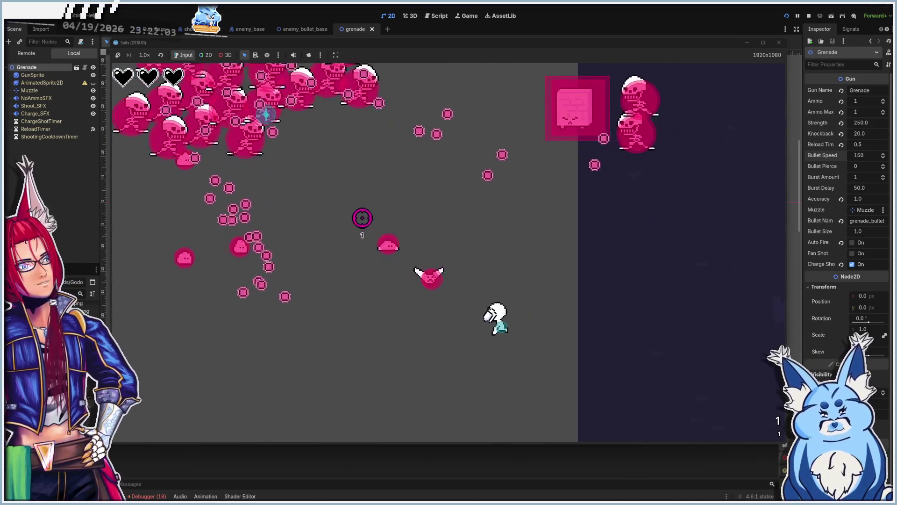
pyautogui.press('w')
pyautogui.click(481, 240)
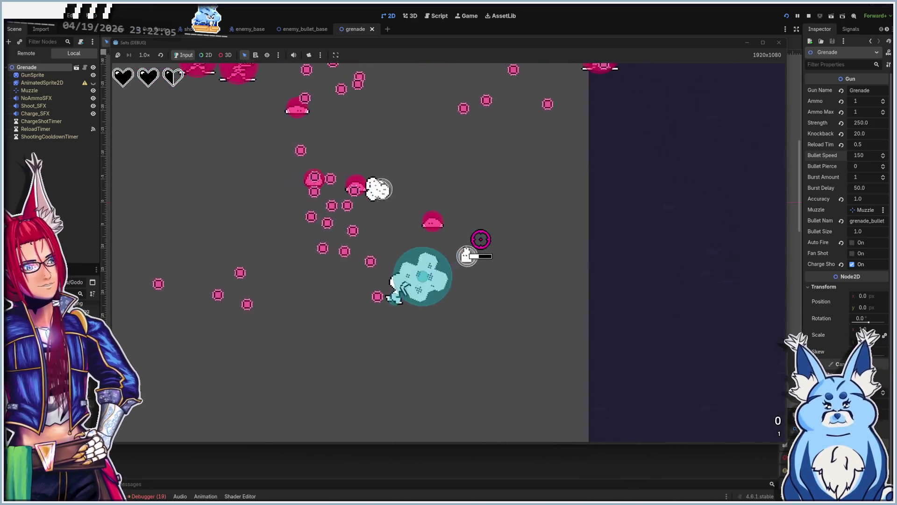
pyautogui.press('d')
pyautogui.click(401, 207)
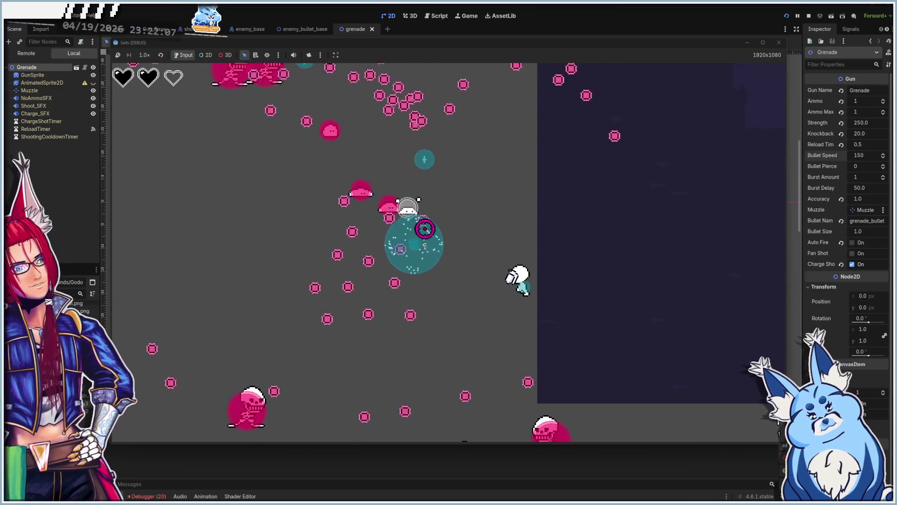
# Keep throwing grenades at the enemy swarm while strafing until the player dies
pyautogui.press('s')
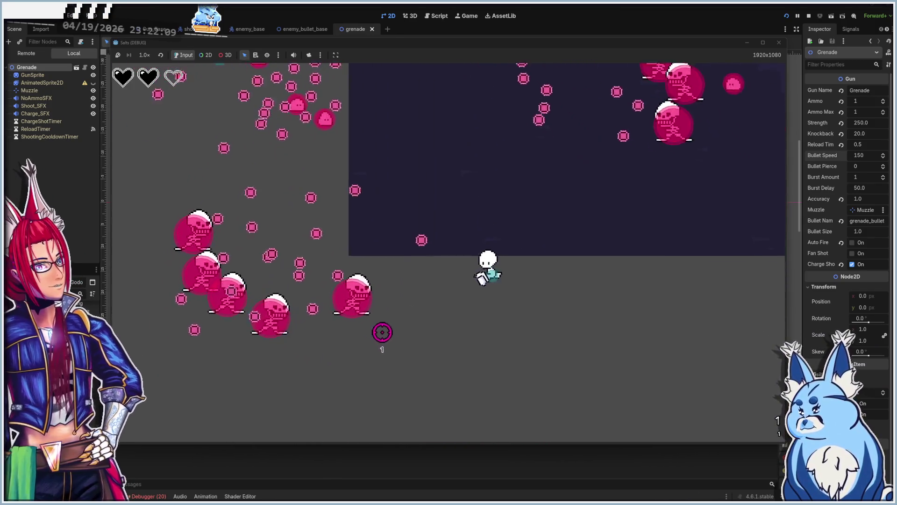
pyautogui.press('d')
pyautogui.click(337, 237)
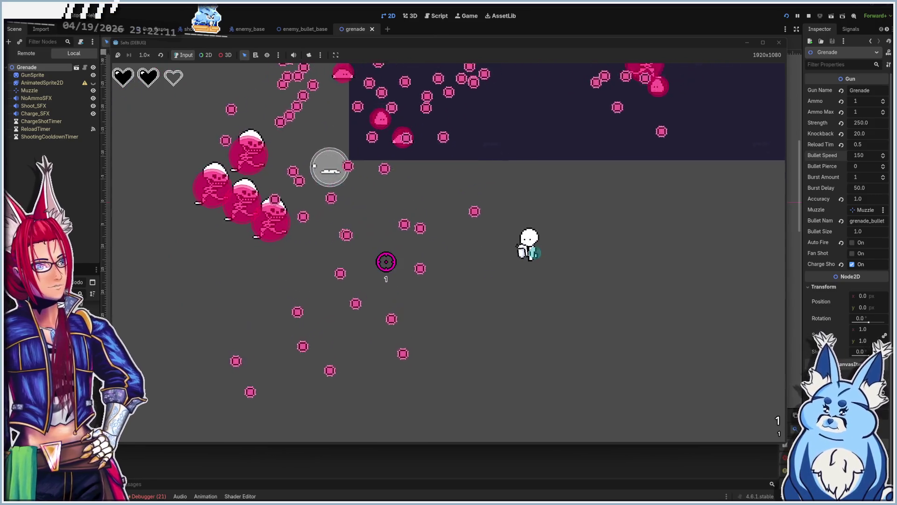
pyautogui.press('w')
pyautogui.press('s')
pyautogui.press('d')
pyautogui.click(426, 186)
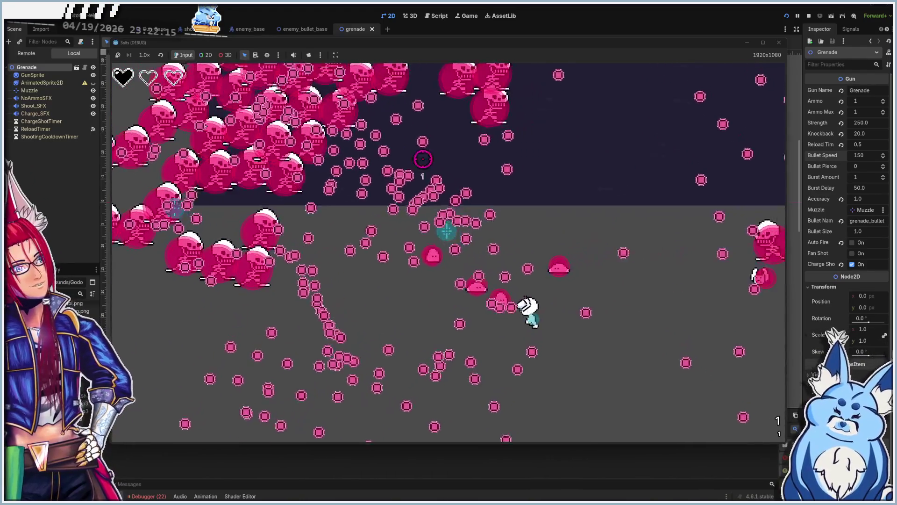
pyautogui.press('s')
pyautogui.press('a')
pyautogui.click(427, 221)
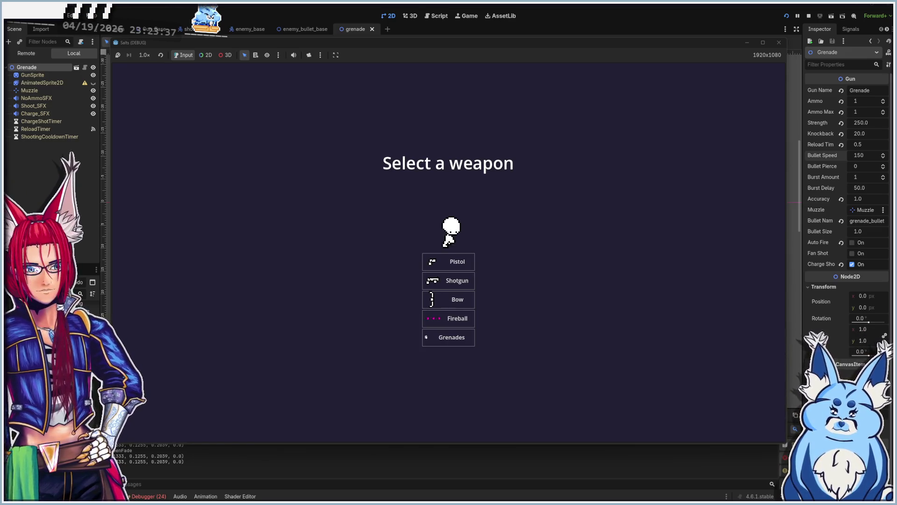
# Close the game window to end the test run and return to the editor
pyautogui.click(164, 496)
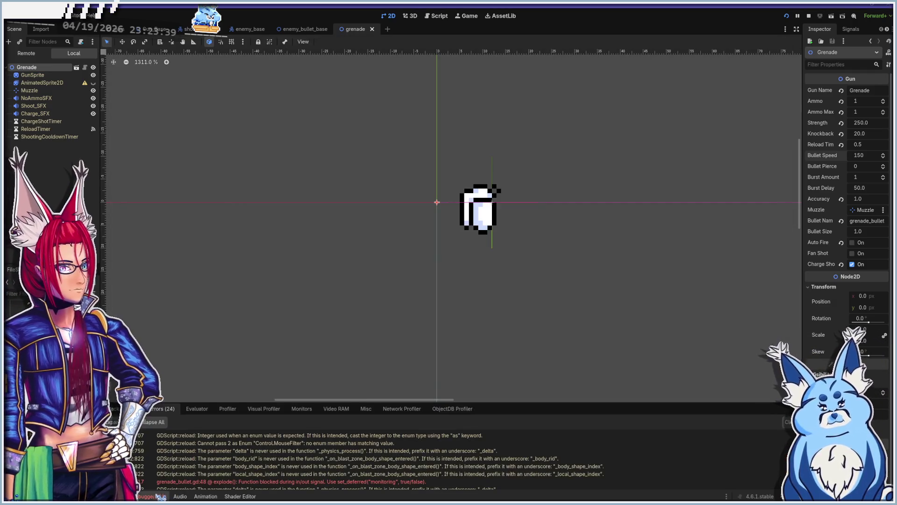
# Inspect the grenade_bullet.gd error in the Debugger list, then switch to the ShootyEnemy scene
pyautogui.scroll(-1, 248, 477)
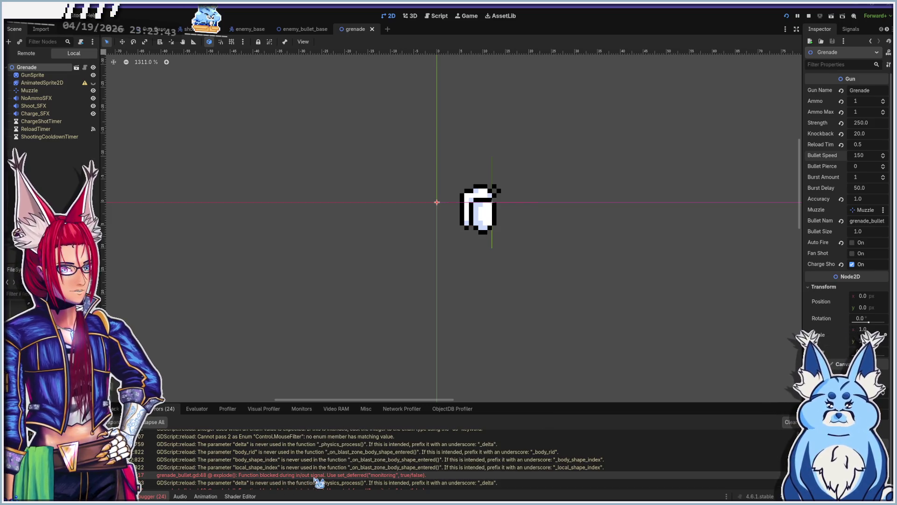
pyautogui.moveTo(319, 482)
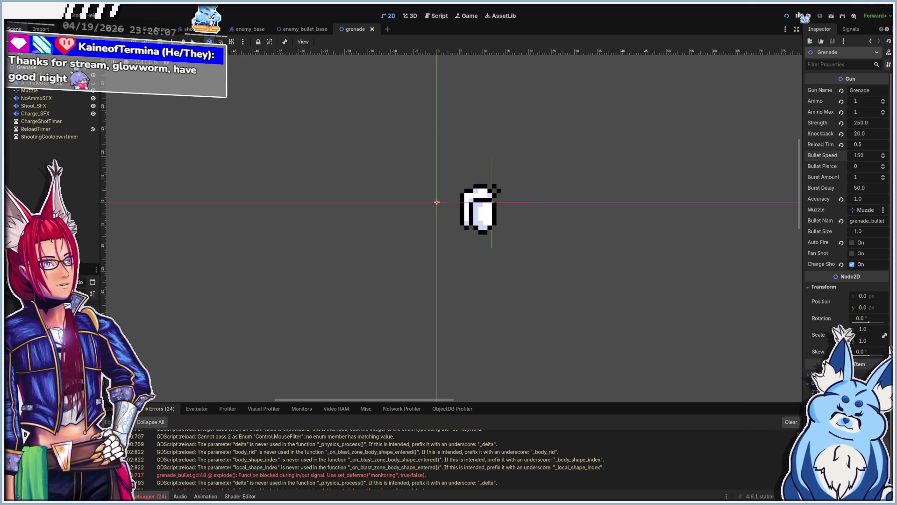
pyautogui.click(192, 29)
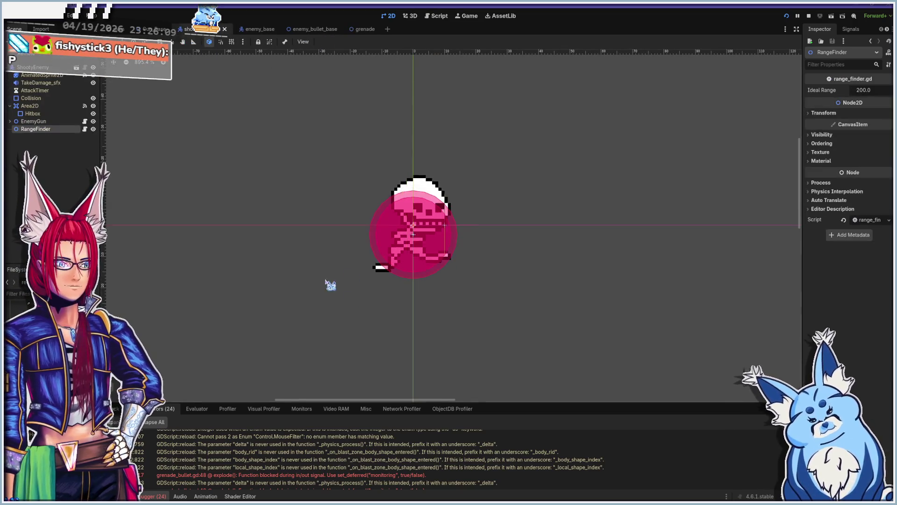